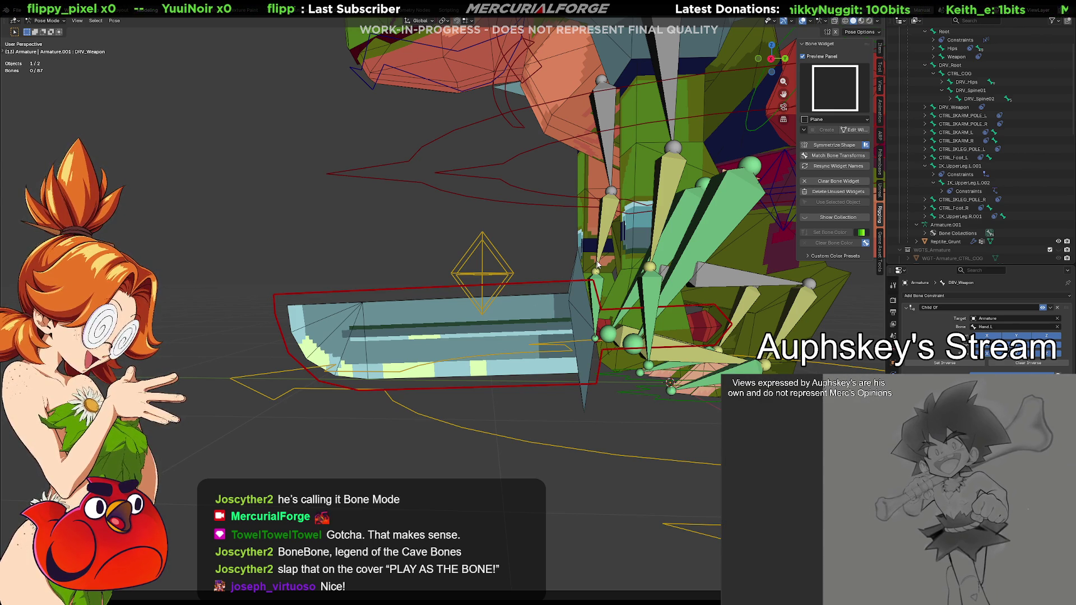
Select DRV_Root and test-move the whole rig, cancelling so it stays in place.
mouse_move(564, 275)
middle_down()
mouse_move(659, 288)
mouse_move(758, 278)
mouse_move(627, 303)
middle_up()
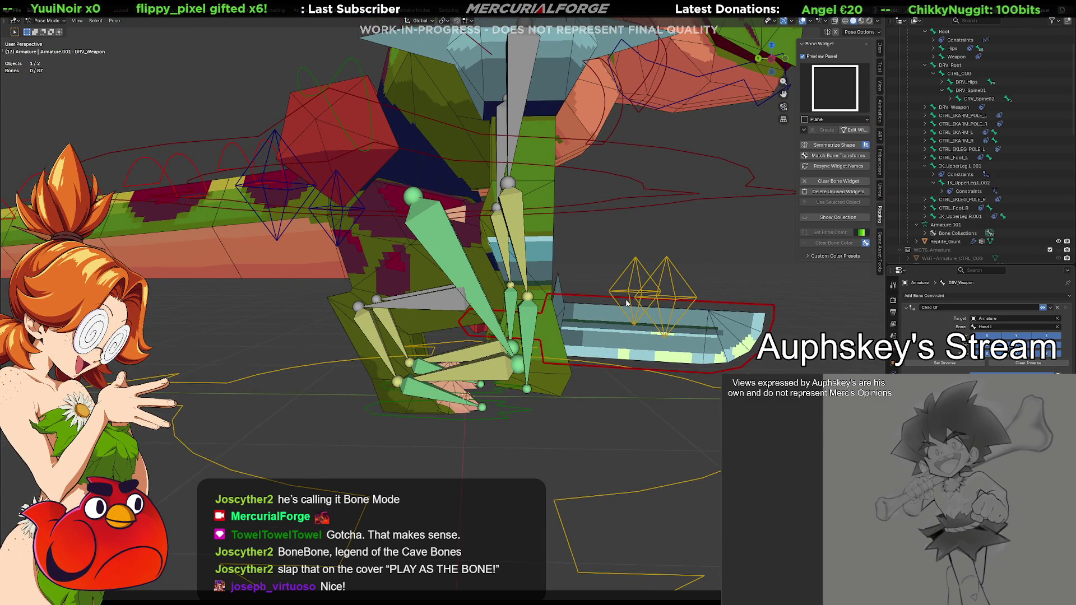
mouse_move(645, 279)
middle_down()
mouse_move(570, 302)
mouse_move(634, 287)
middle_up()
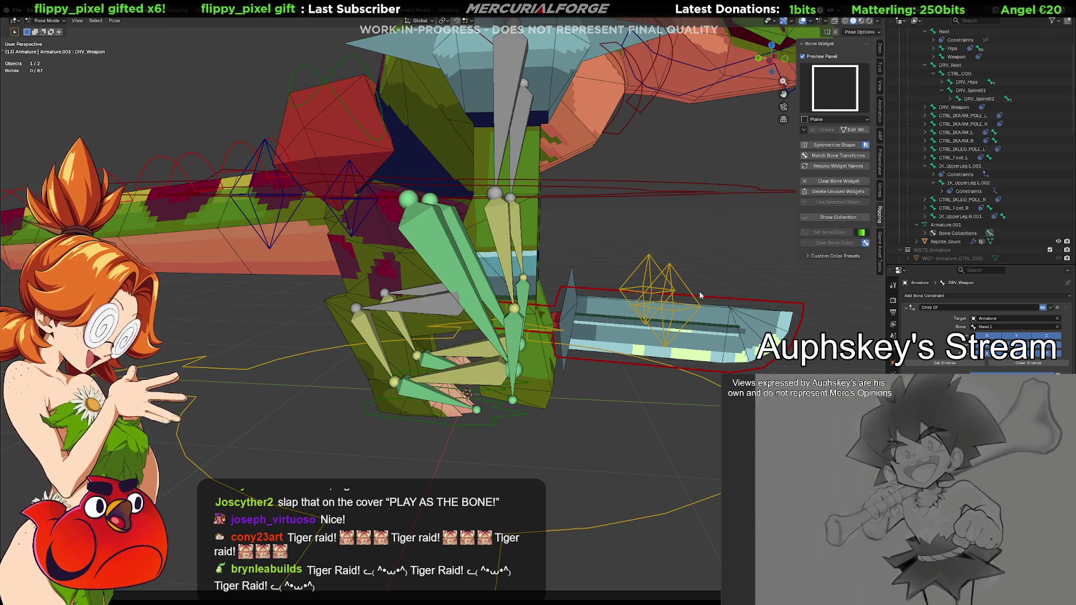
mouse_move(717, 350)
middle_down()
mouse_move(550, 345)
mouse_move(556, 362)
mouse_move(631, 344)
mouse_move(639, 311)
mouse_move(624, 351)
mouse_move(663, 327)
middle_up()
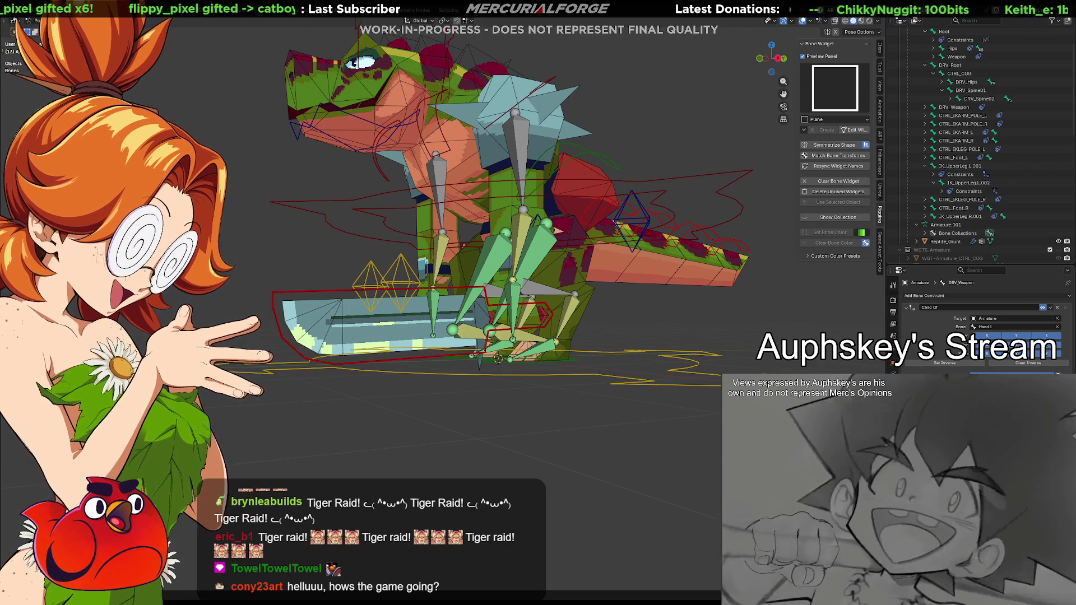
click(606, 381)
mouse_move(606, 381)
middle_down()
mouse_move(629, 409)
mouse_move(620, 419)
mouse_move(682, 432)
mouse_move(636, 442)
mouse_move(572, 487)
mouse_move(555, 469)
middle_up()
key(g)
right_click(632, 356)
mouse_move(633, 356)
middle_down()
mouse_move(626, 289)
mouse_move(496, 288)
middle_up()
mouse_move(470, 236)
middle_down()
mouse_move(430, 236)
mouse_move(526, 273)
mouse_move(564, 311)
mouse_move(521, 274)
mouse_move(561, 364)
middle_up()
Inspect DRV_Weapon's Child Of constraint and transforms, then swing the weapon bone with R.
click(562, 331)
click(893, 361)
click(893, 399)
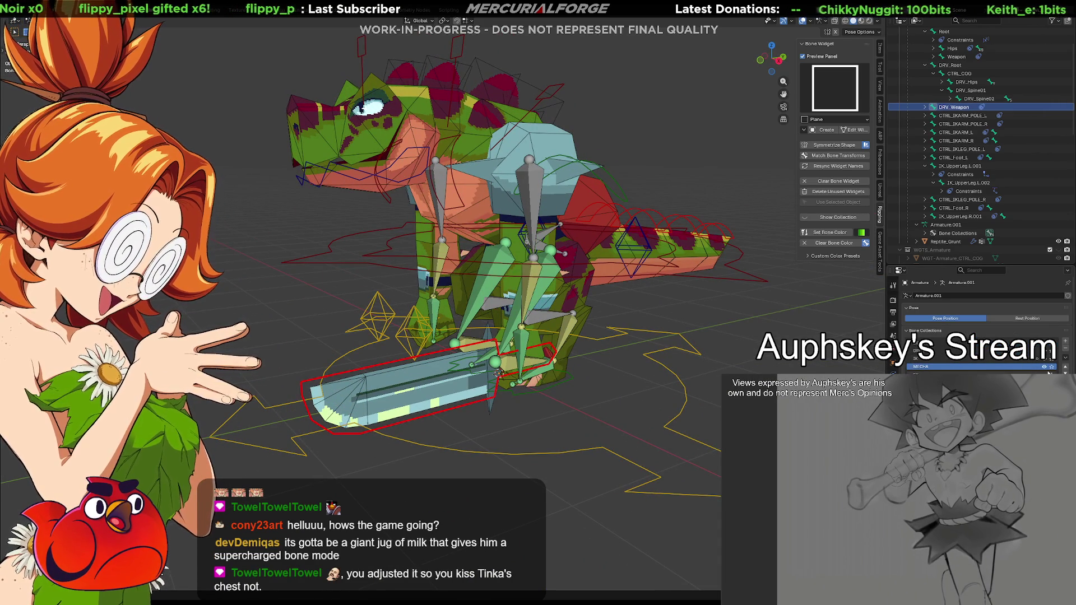
click(563, 307)
middle_drag(563, 307, 522, 336)
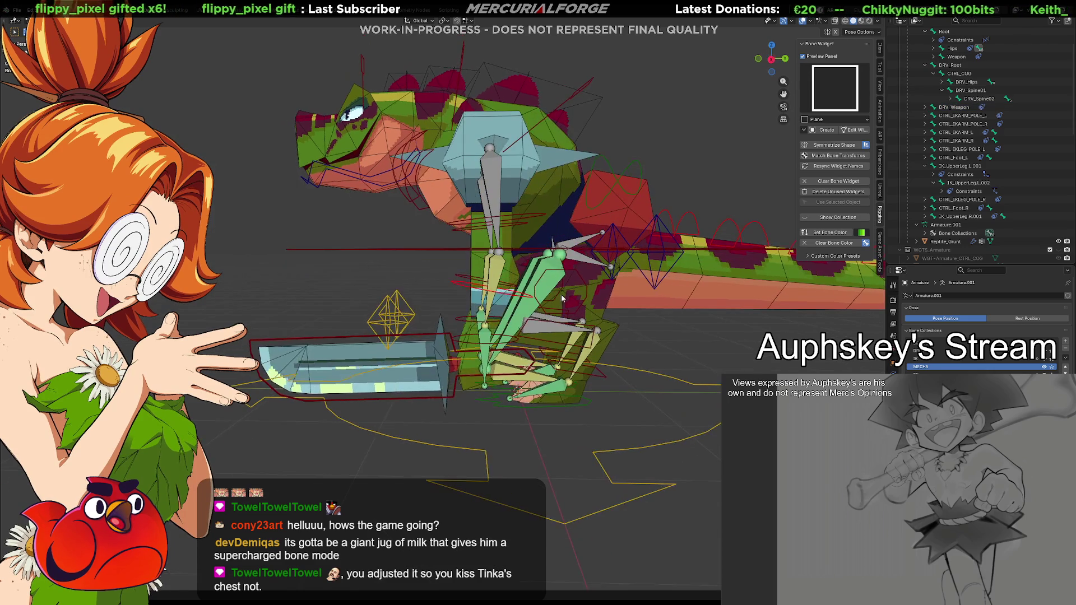
key(r)
click(581, 387)
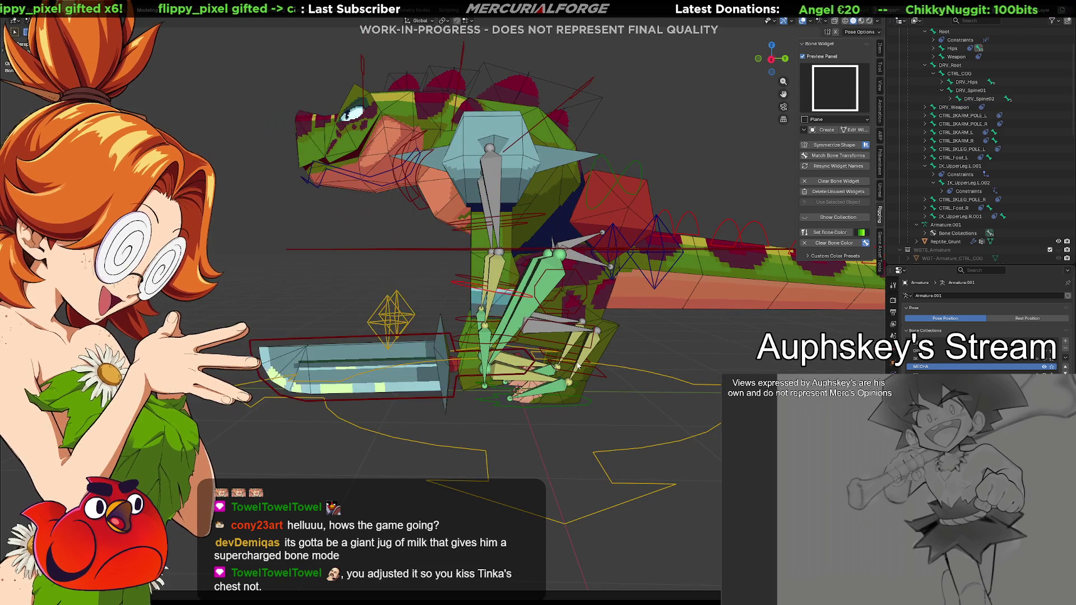
Move the left foot control CTRL_Foot_L to a new position.
click(580, 402)
middle_drag(609, 398, 516, 449)
key(g)
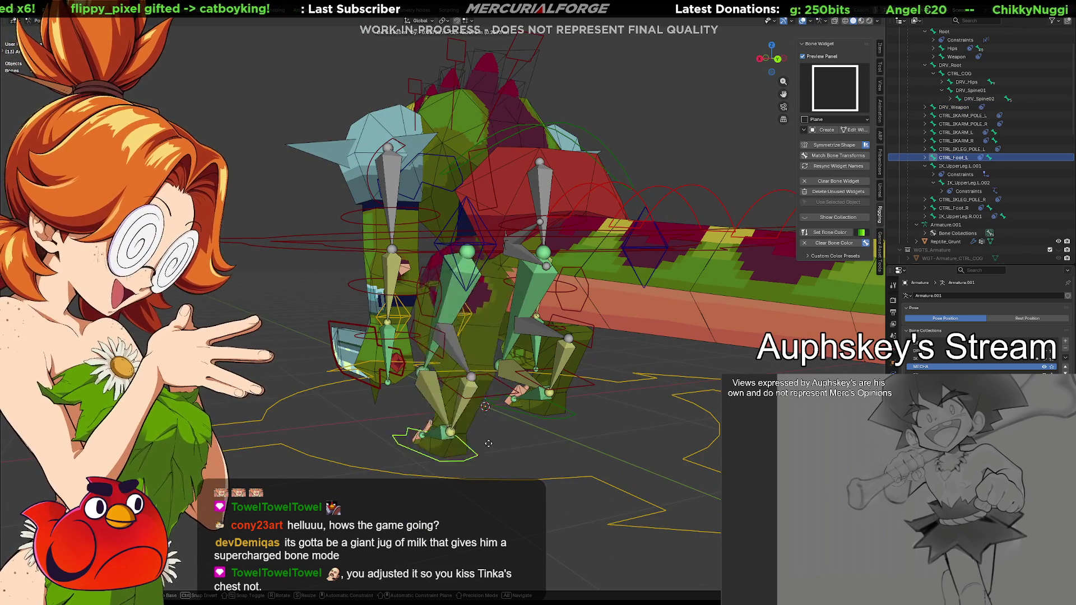
click(519, 427)
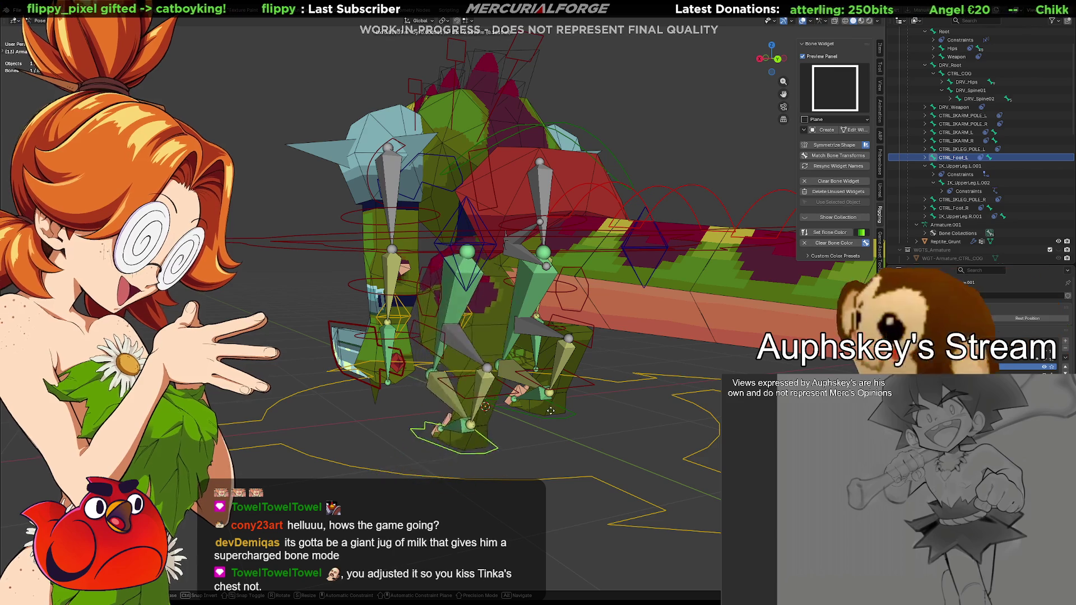
mouse_move(505, 431)
middle_down()
mouse_move(595, 436)
mouse_move(477, 370)
middle_up()
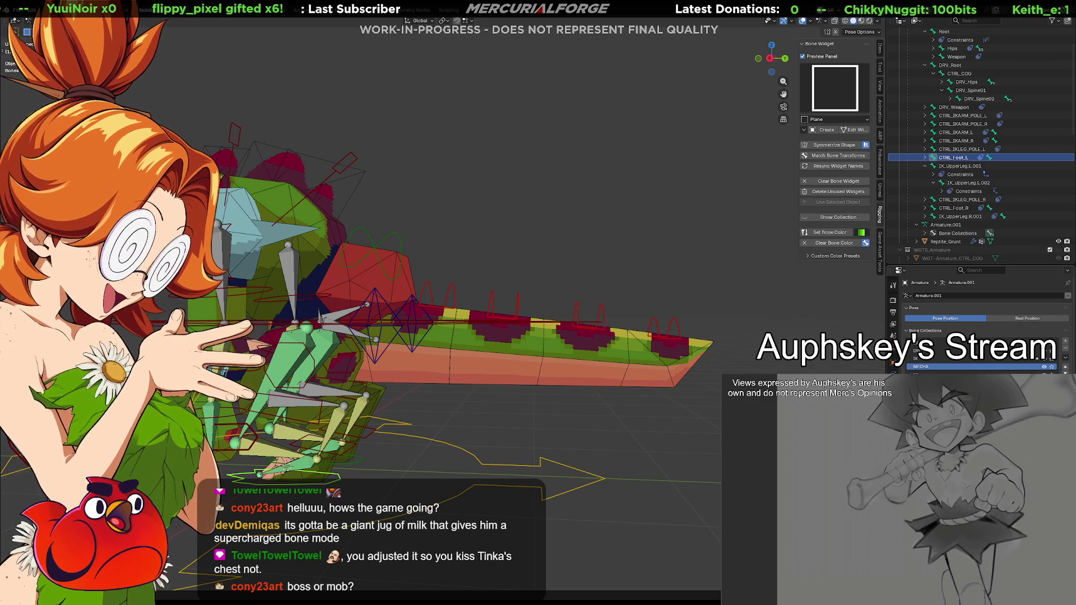
Switch to Unreal, start Play In Editor with Alt+P, and run, dive and jump.
key(alt+Tab)
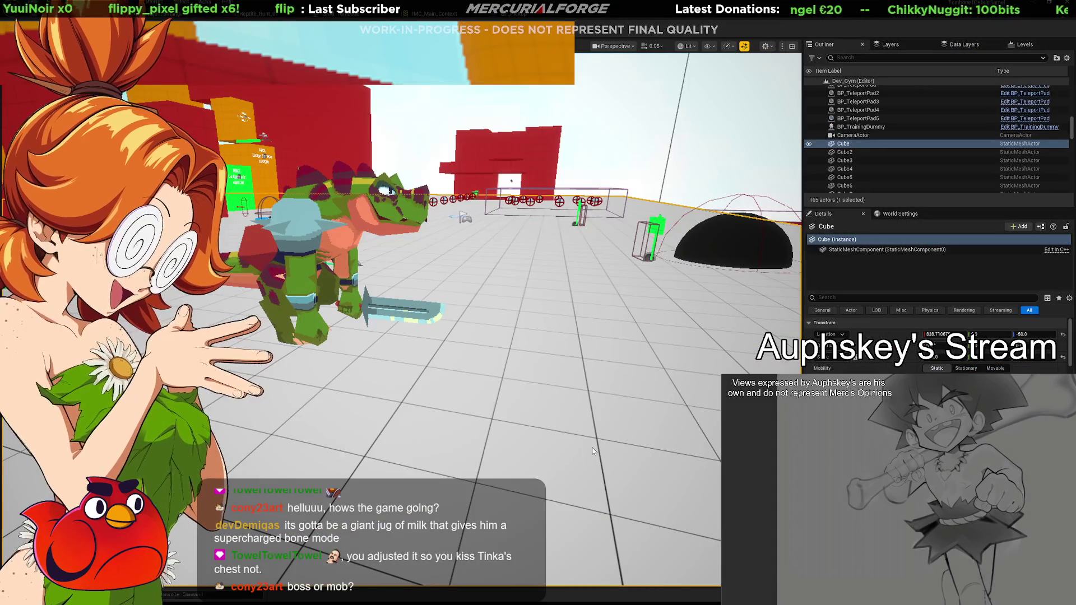
key(alt+p)
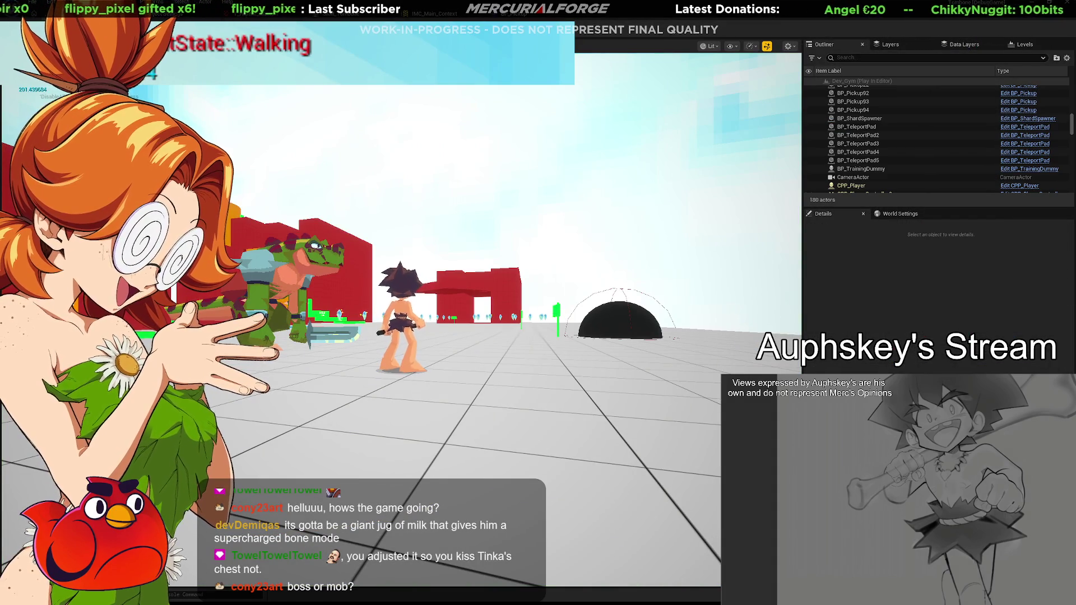
key(s)
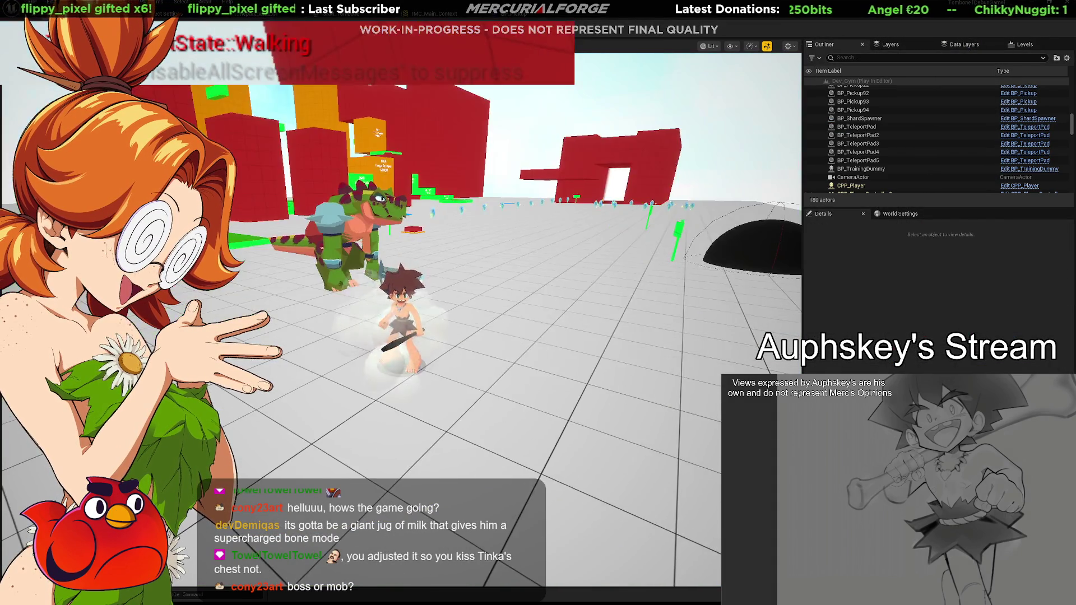
key(ctrl)
key(w)
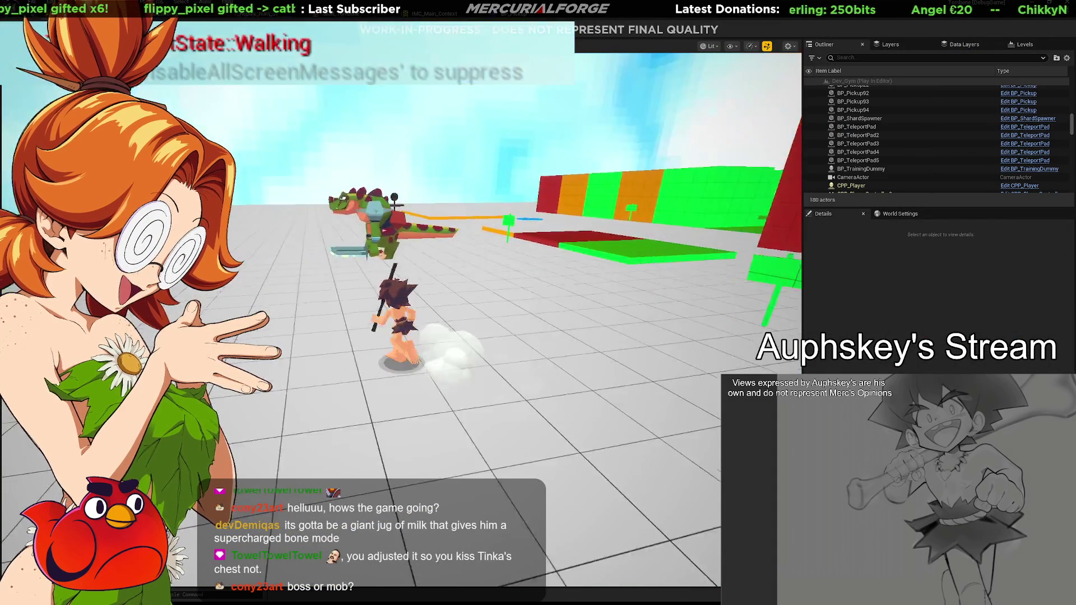
key(space)
Walk past the reptile enemy, jumping and diving around it.
key(s)
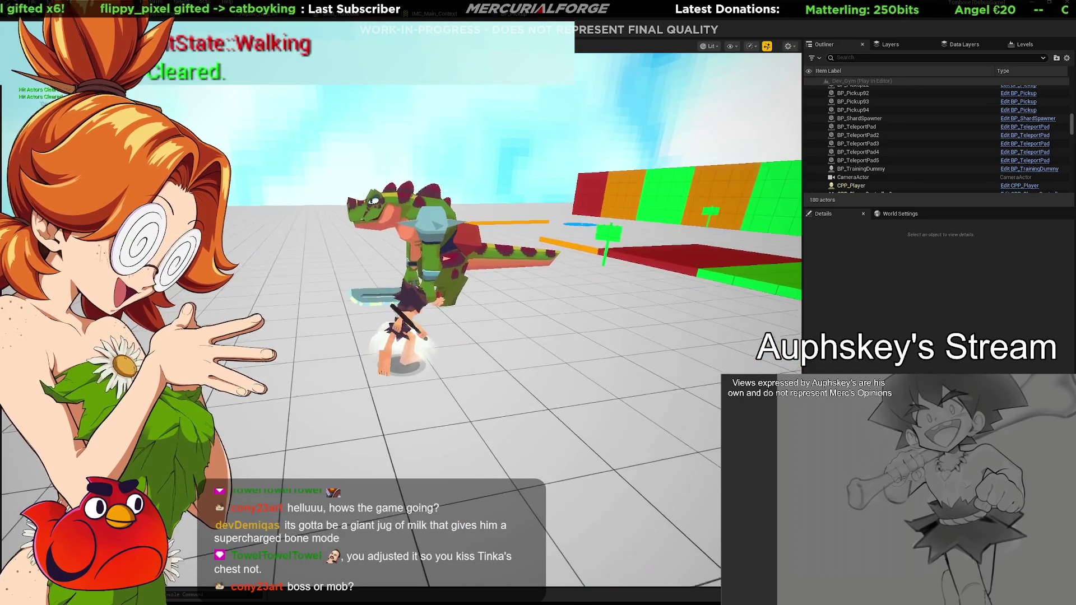
key(s)
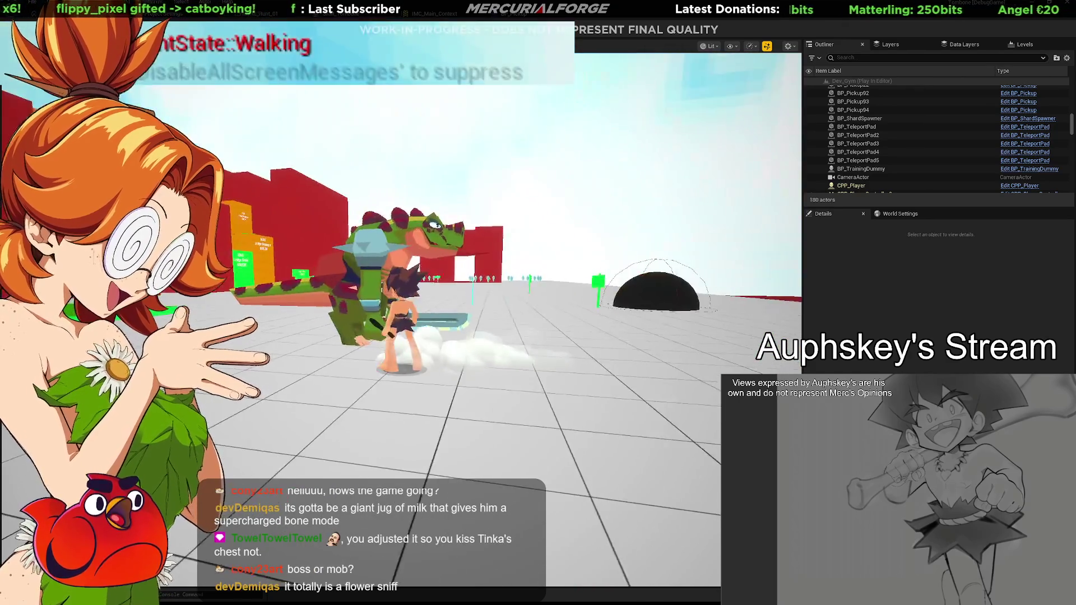
key(space)
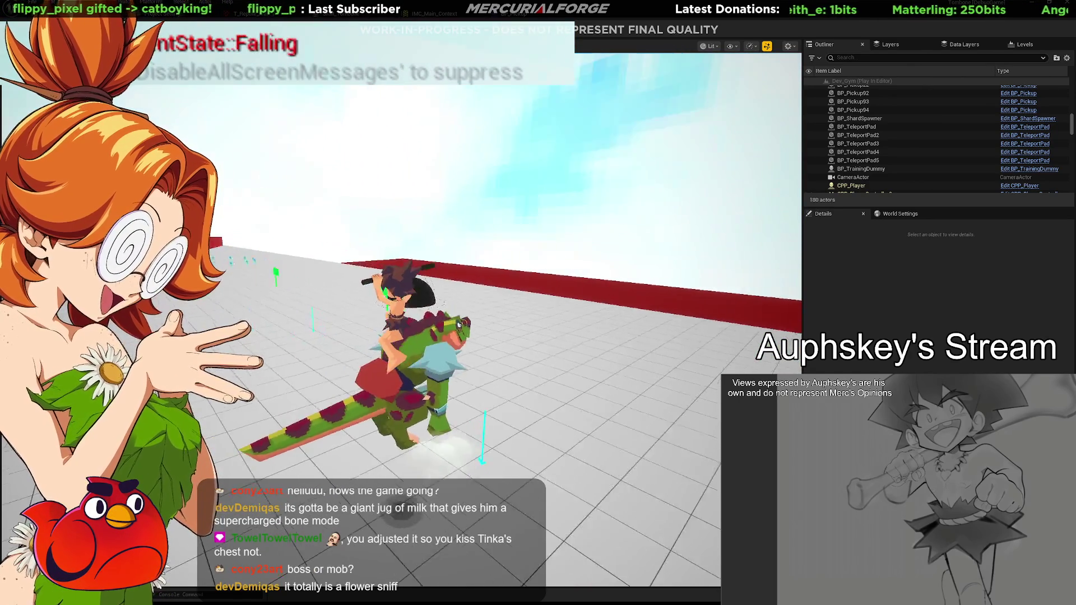
key(ctrl)
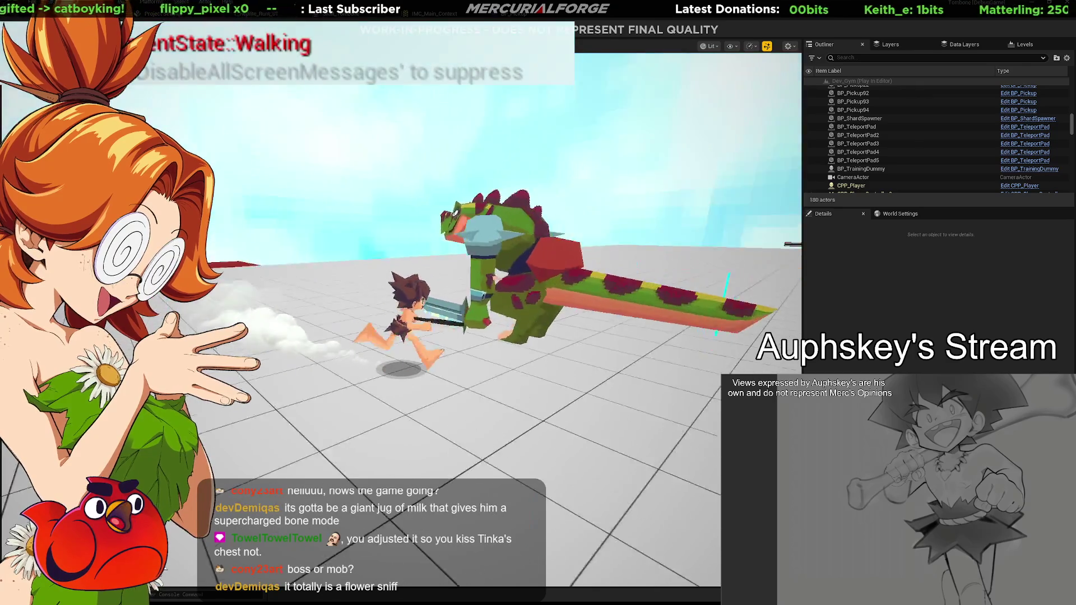
key(space)
key(ctrl)
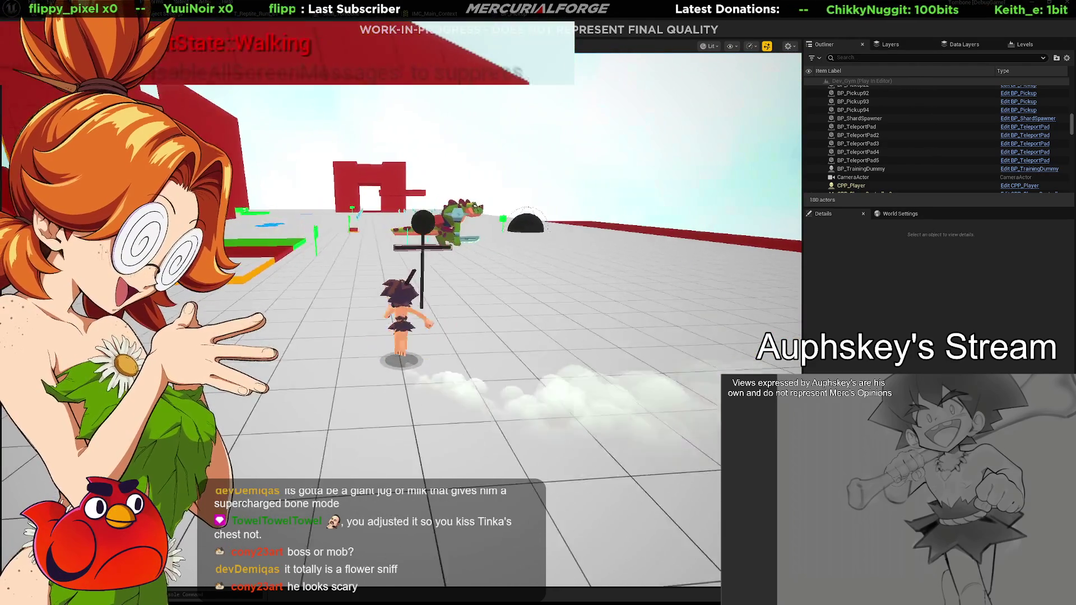
Attack the reptile enemy twice with F, then end the playtest with Esc.
key(f)
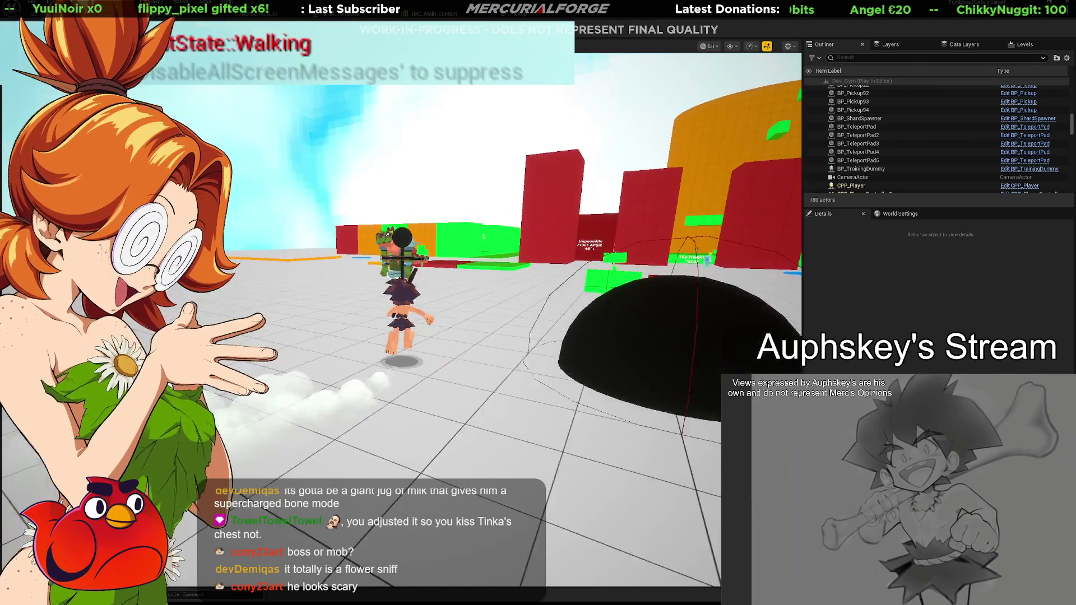
key(f)
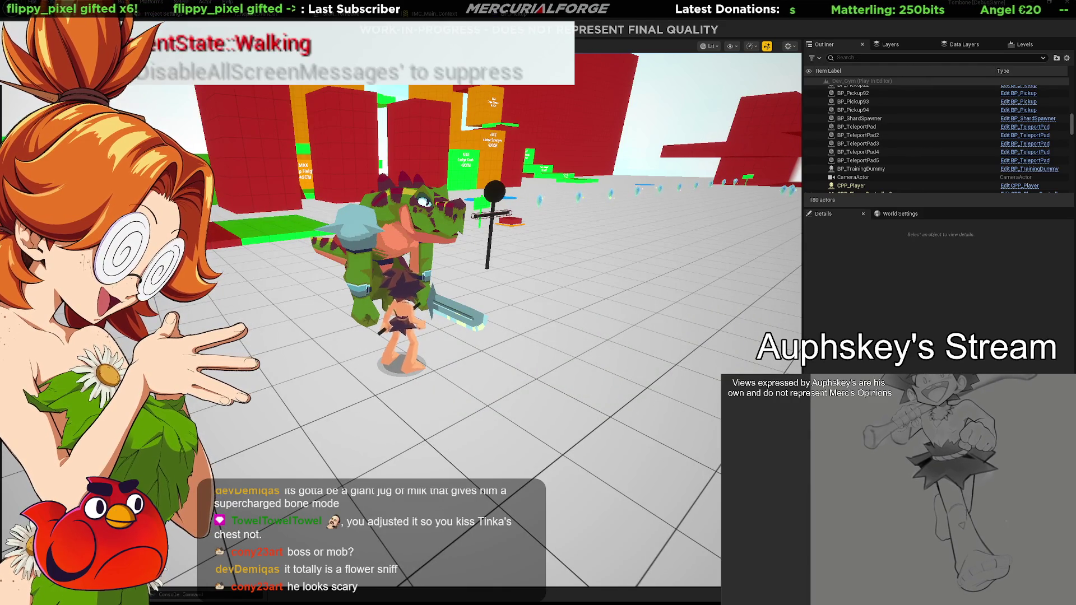
key(Escape)
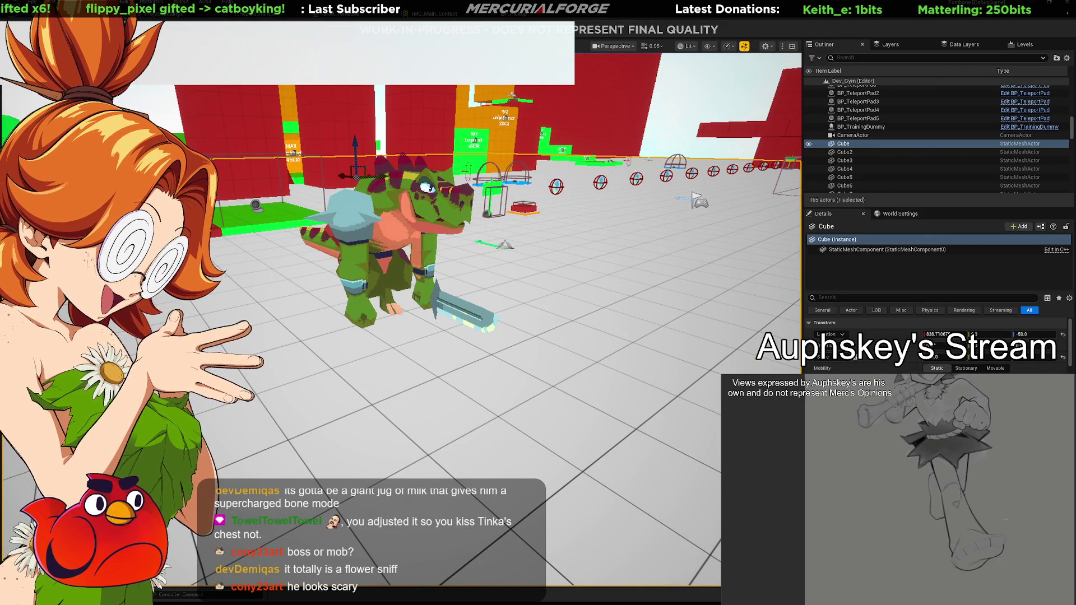
key(alt+Tab)
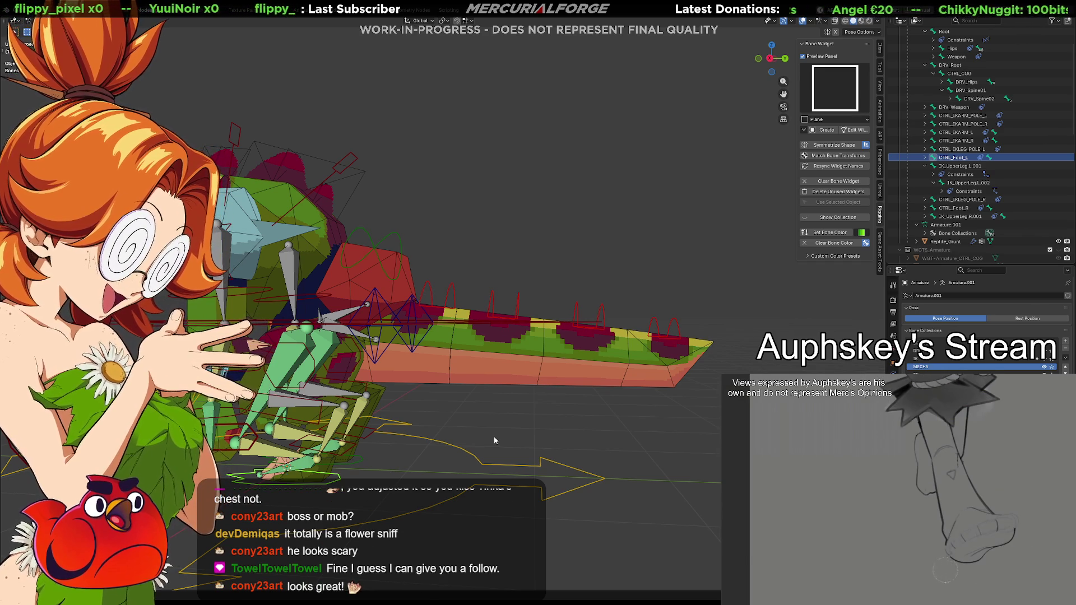
key(alt+Tab)
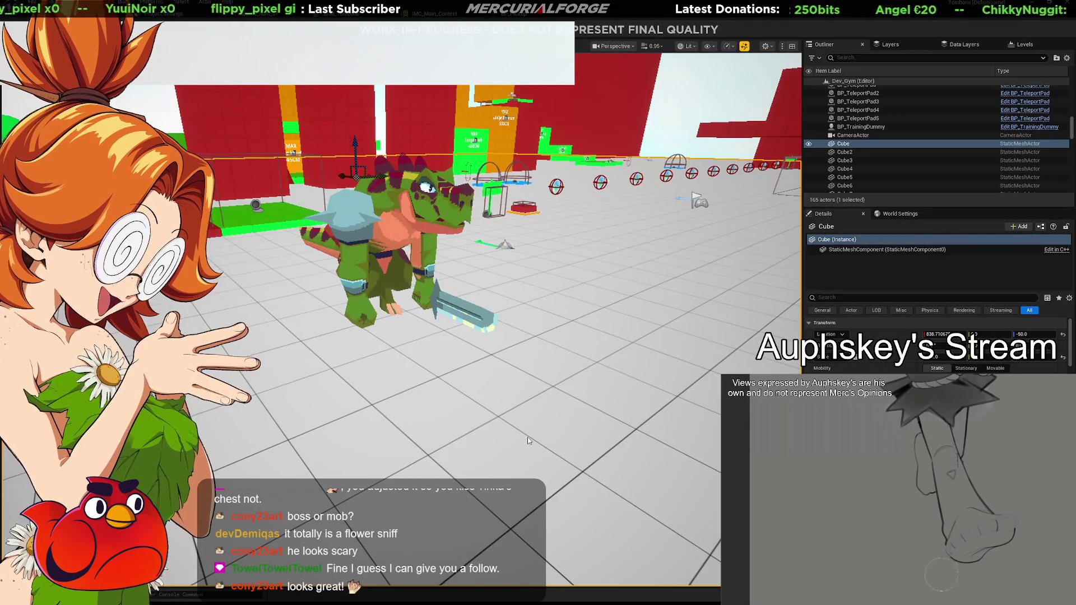
key(w)
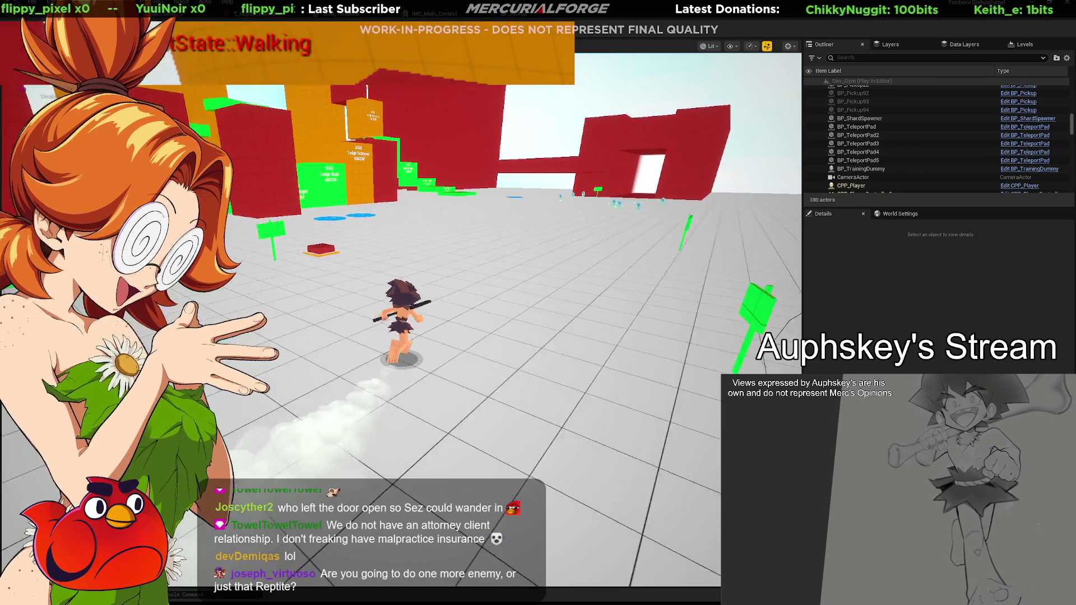
Jump twice with Space, stop play with Esc, and switch back to Blender.
key(space)
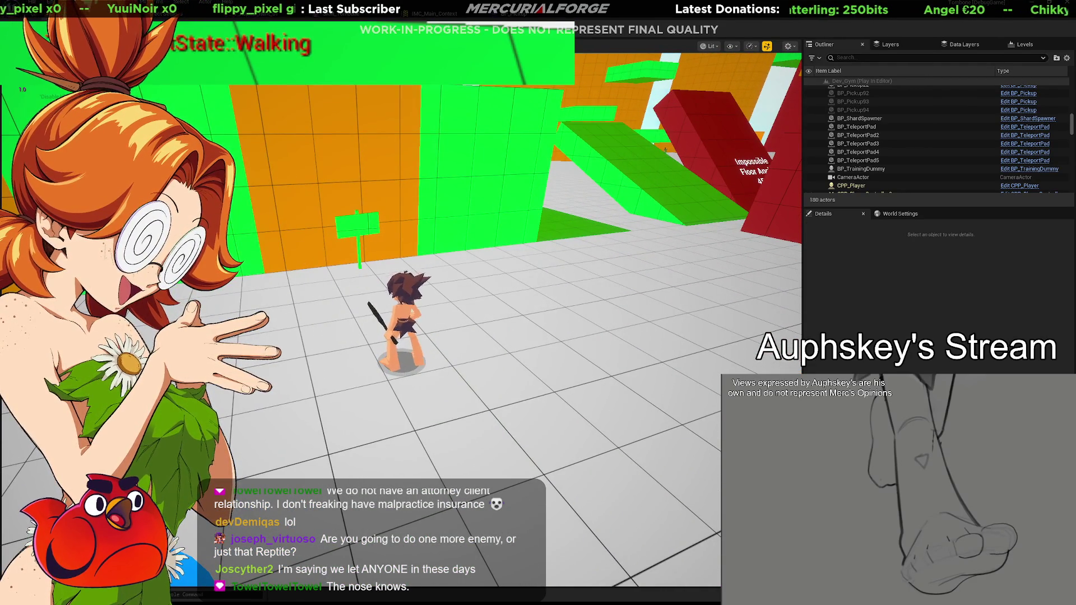
key(space)
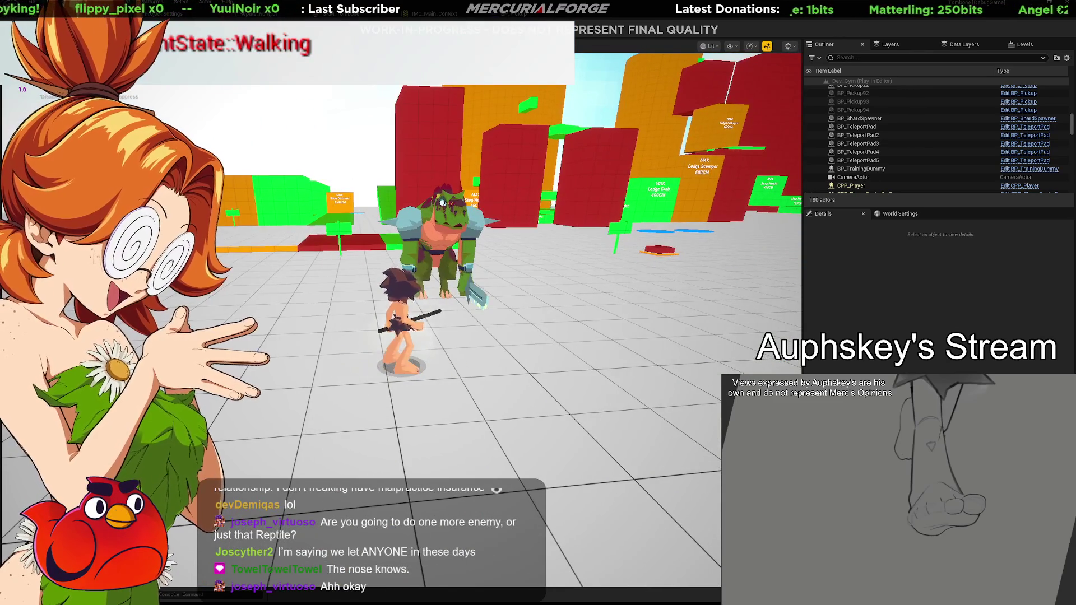
key(Escape)
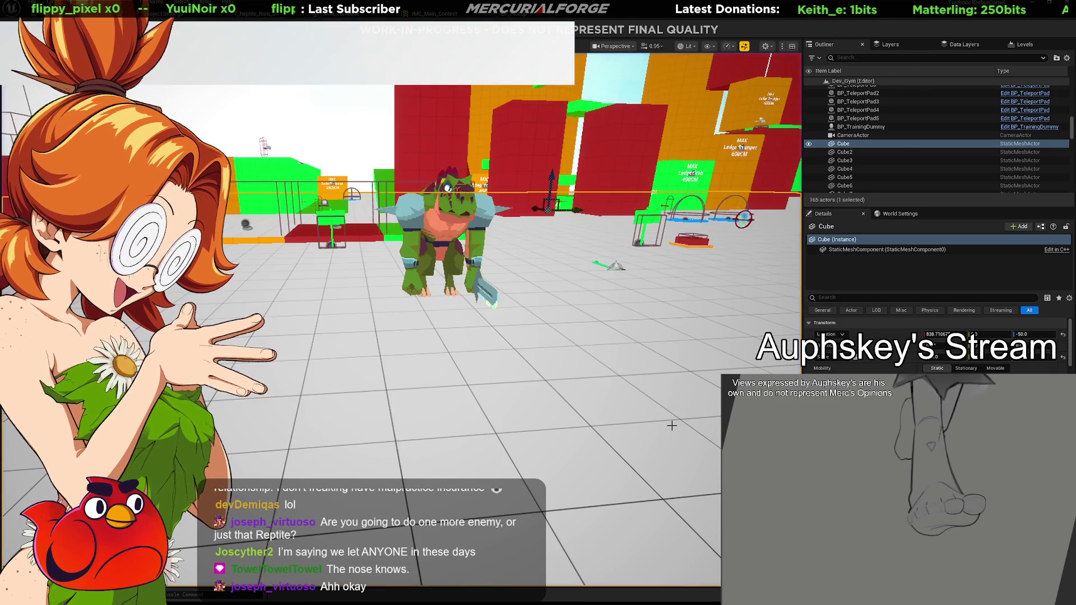
key(alt+Tab)
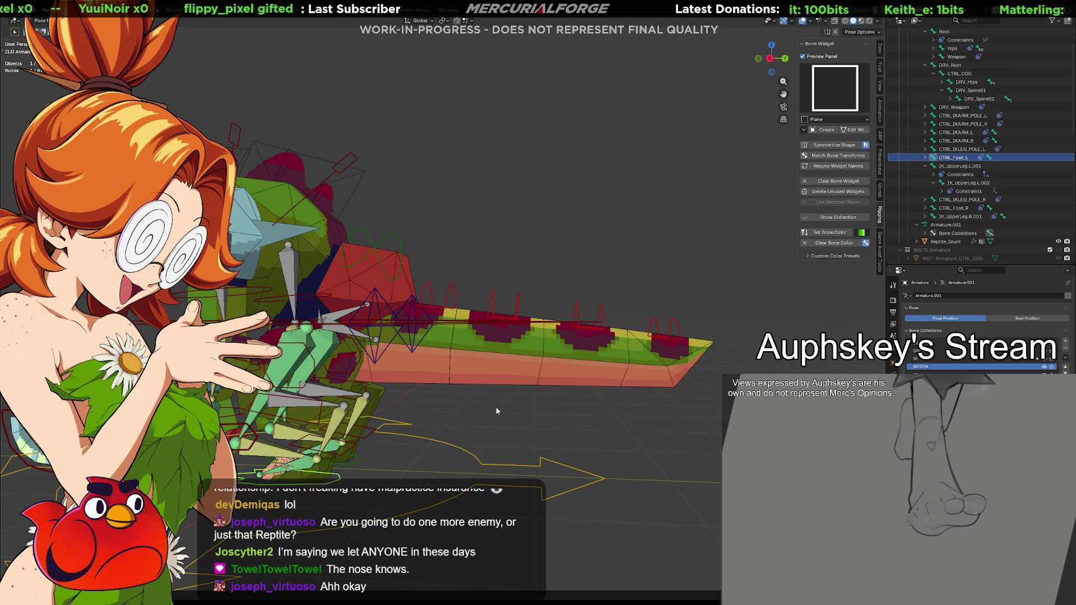
Toggle the armature into Edit Mode to view the plain bones, then back to Pose Mode.
mouse_move(480, 414)
middle_down()
mouse_move(555, 407)
mouse_move(527, 369)
mouse_move(653, 362)
mouse_move(525, 373)
middle_up()
scroll(509, 364, down, 5)
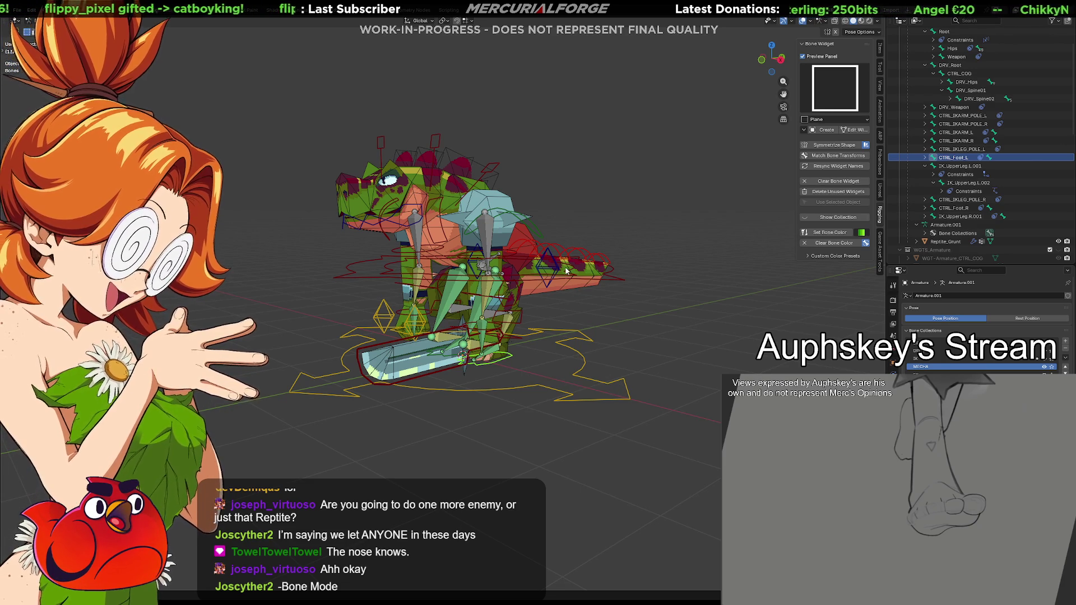
key(Tab)
middle_drag(567, 271, 464, 218)
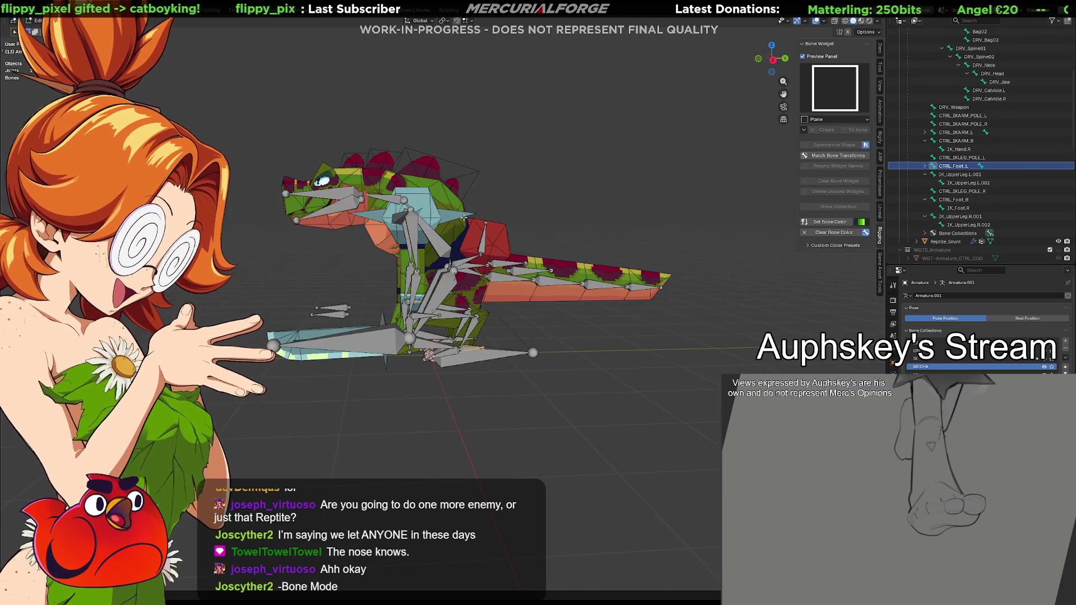
key(Tab)
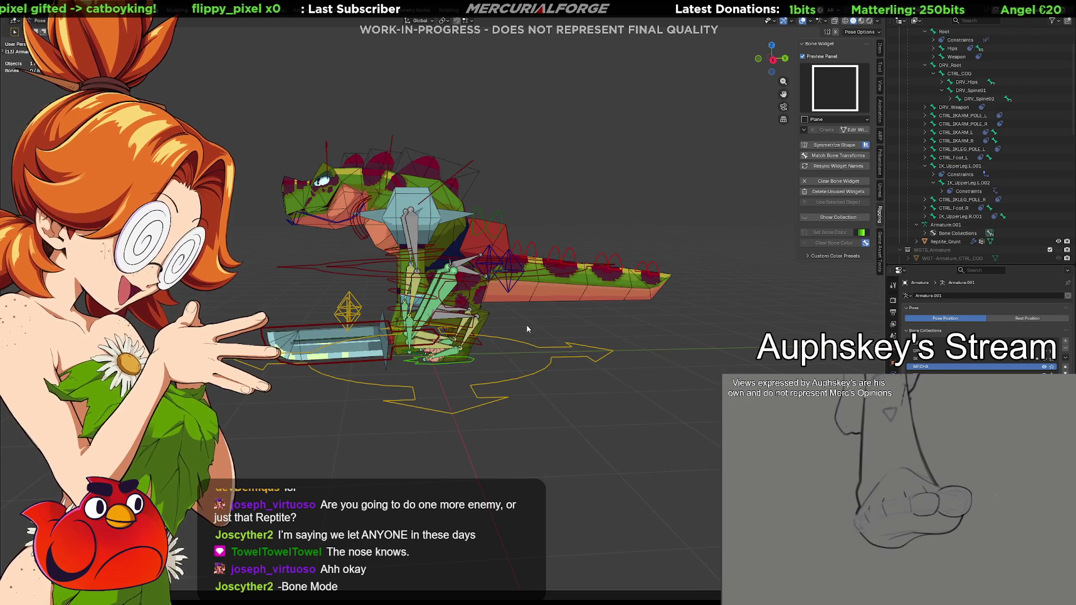
middle_drag(538, 329, 580, 343)
scroll(580, 344, up, 3)
Select four tail bones, then DRV_Spine02, to inspect them, and clear the selection.
click(714, 293)
shift+click(660, 277)
shift+click(605, 273)
shift+click(562, 261)
mouse_move(563, 261)
middle_down()
mouse_move(559, 276)
mouse_move(570, 271)
mouse_move(556, 288)
middle_up()
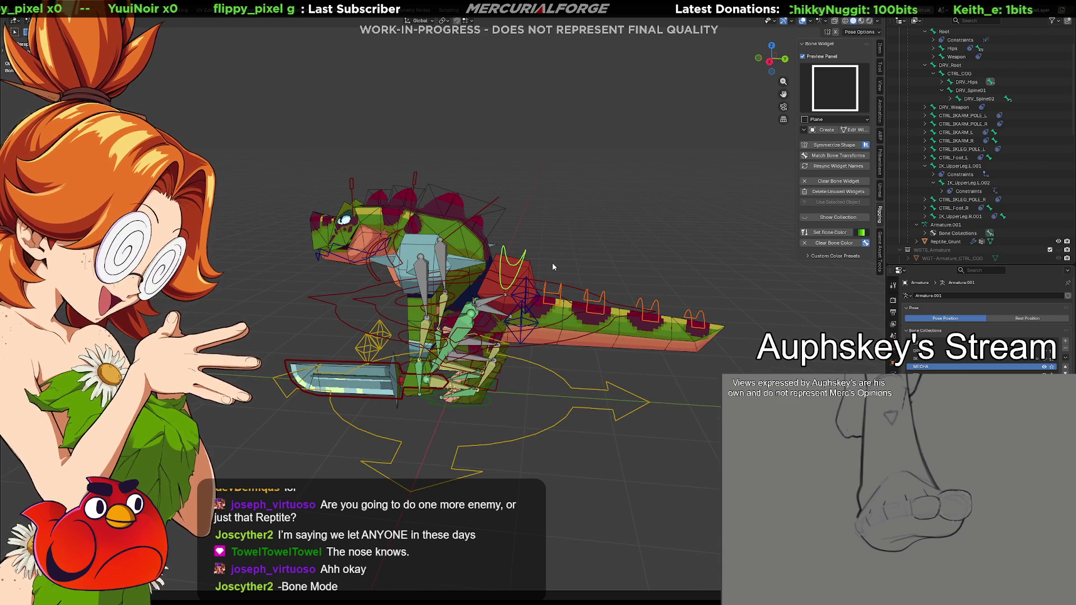
click(494, 199)
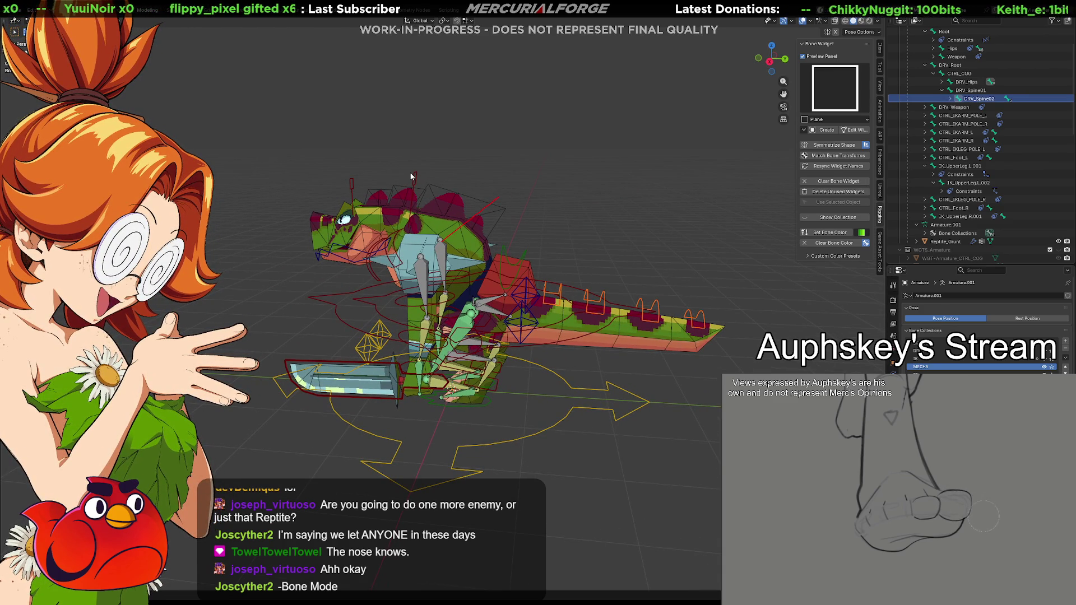
mouse_move(355, 185)
middle_down()
mouse_move(387, 193)
mouse_move(345, 226)
mouse_move(577, 228)
mouse_move(434, 223)
mouse_move(625, 254)
mouse_move(597, 247)
middle_up()
click(597, 247)
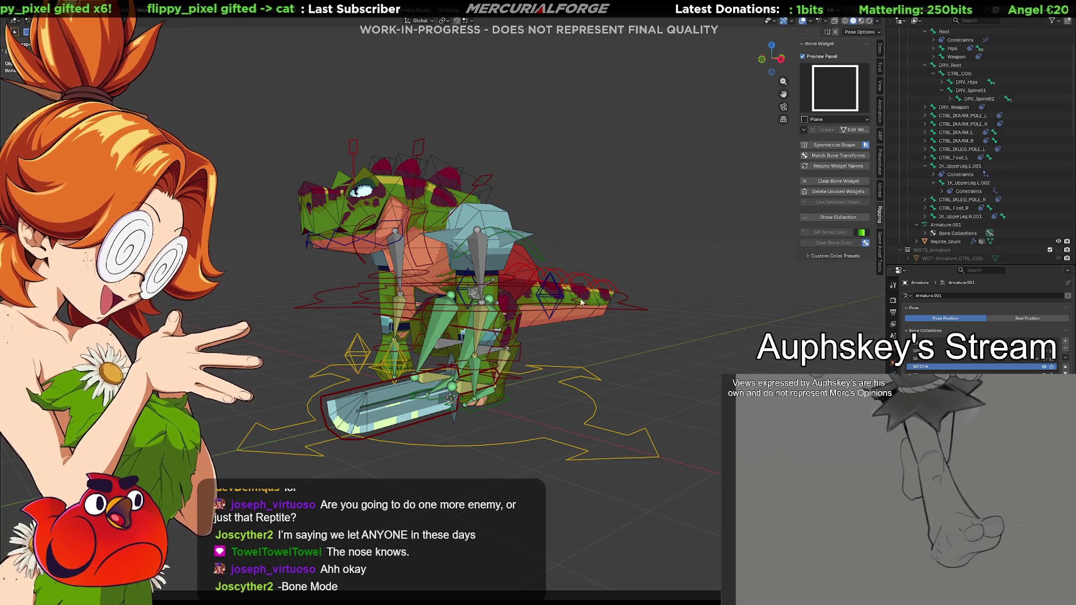
scroll(482, 335, up, 5)
click(485, 326)
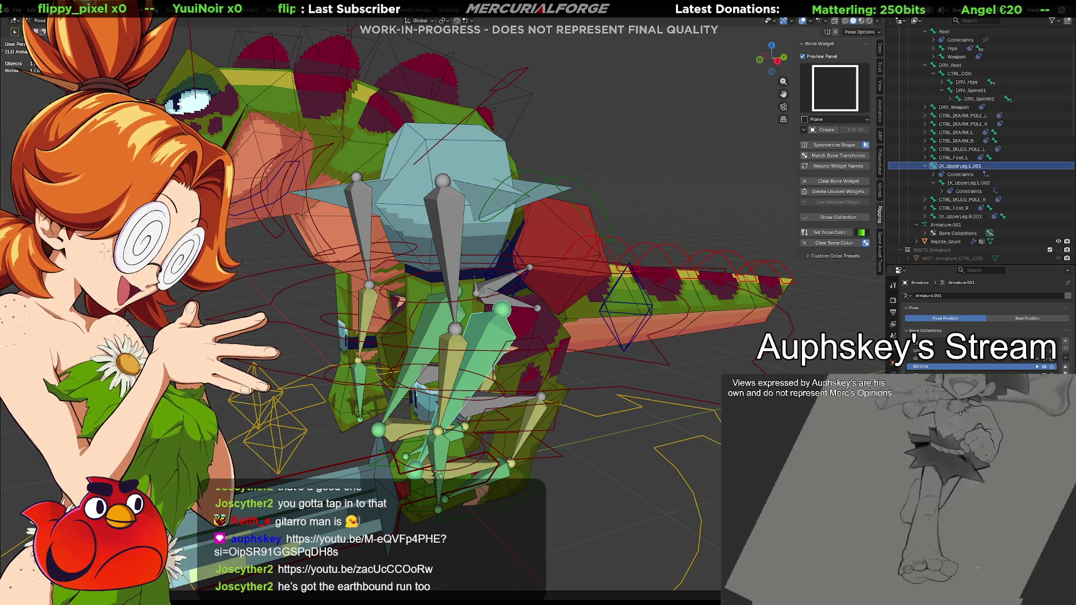
Paste the copied driver onto the first foot bone's Hide setting.
middle_drag(711, 388, 650, 394)
mouse_move(474, 468)
middle_down()
mouse_move(533, 379)
mouse_move(513, 407)
mouse_move(494, 386)
middle_up()
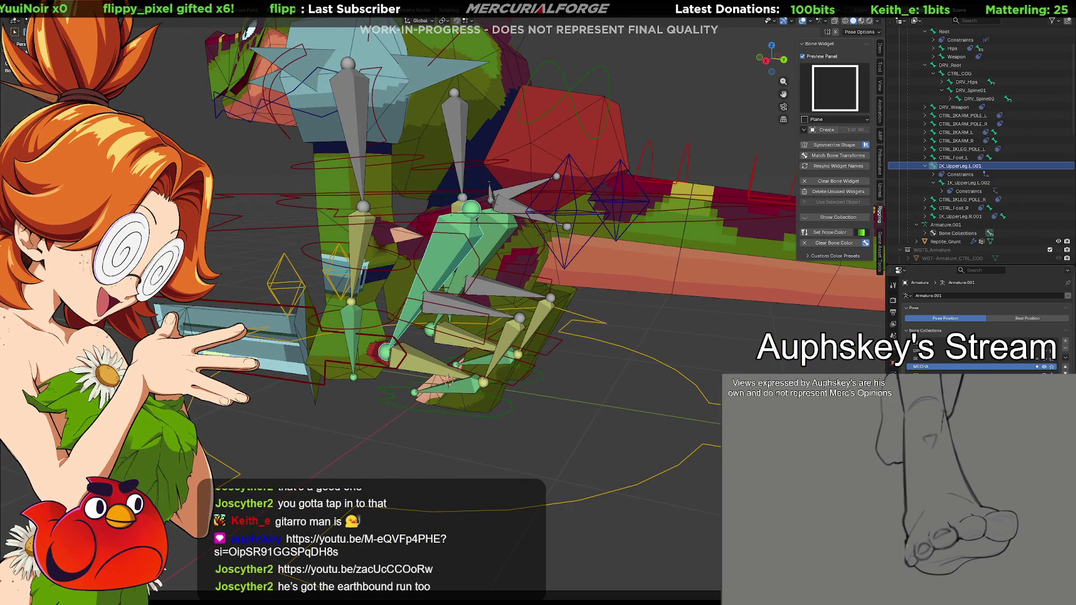
click(713, 447)
scroll(986, 325, down, 2)
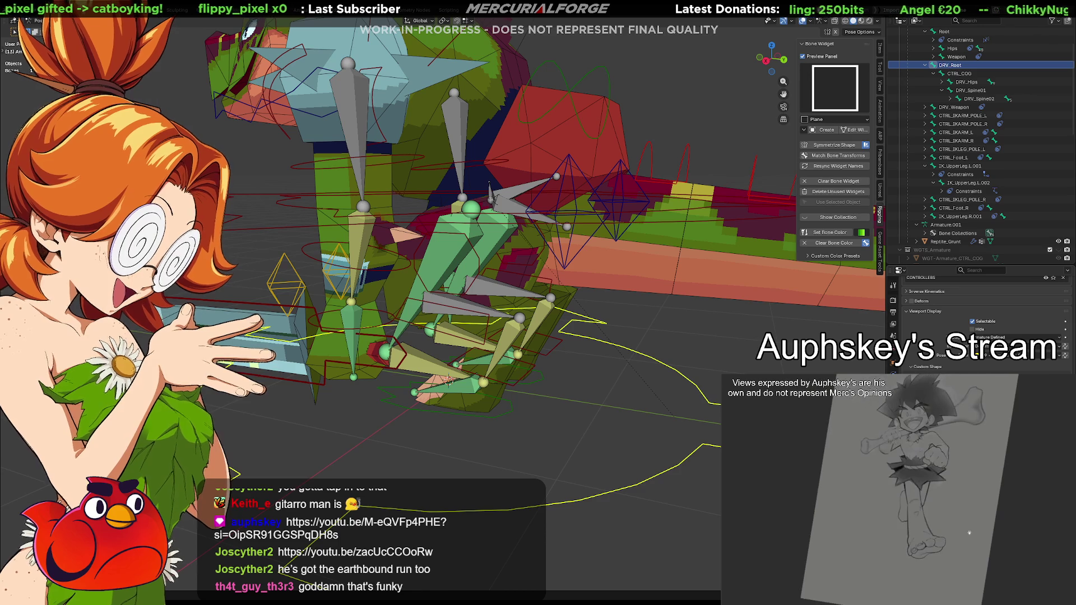
middle_drag(492, 403, 477, 388)
click(486, 374)
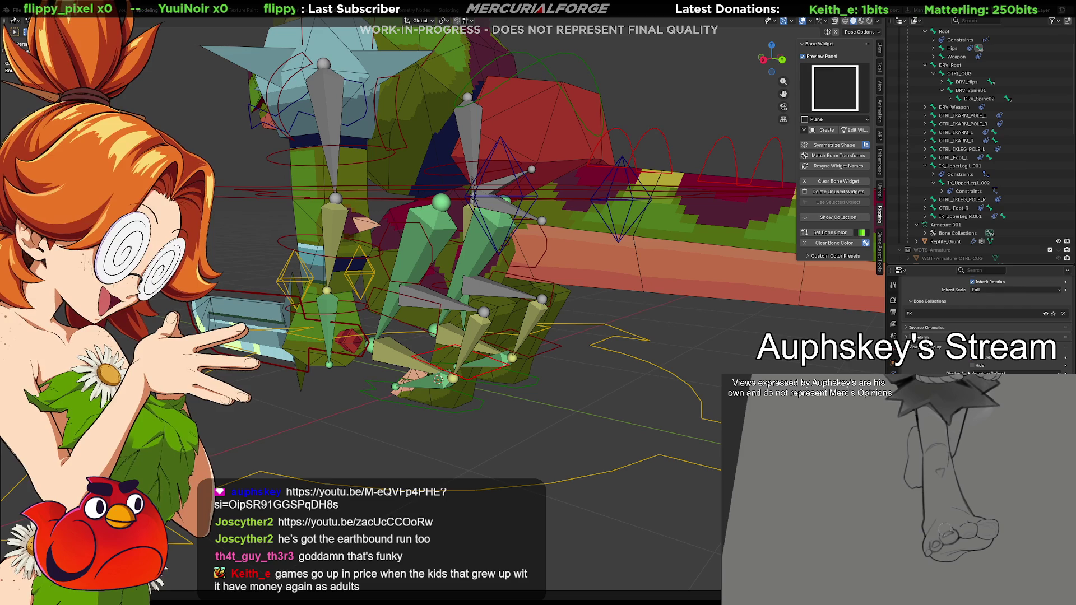
right_click(971, 368)
click(943, 366)
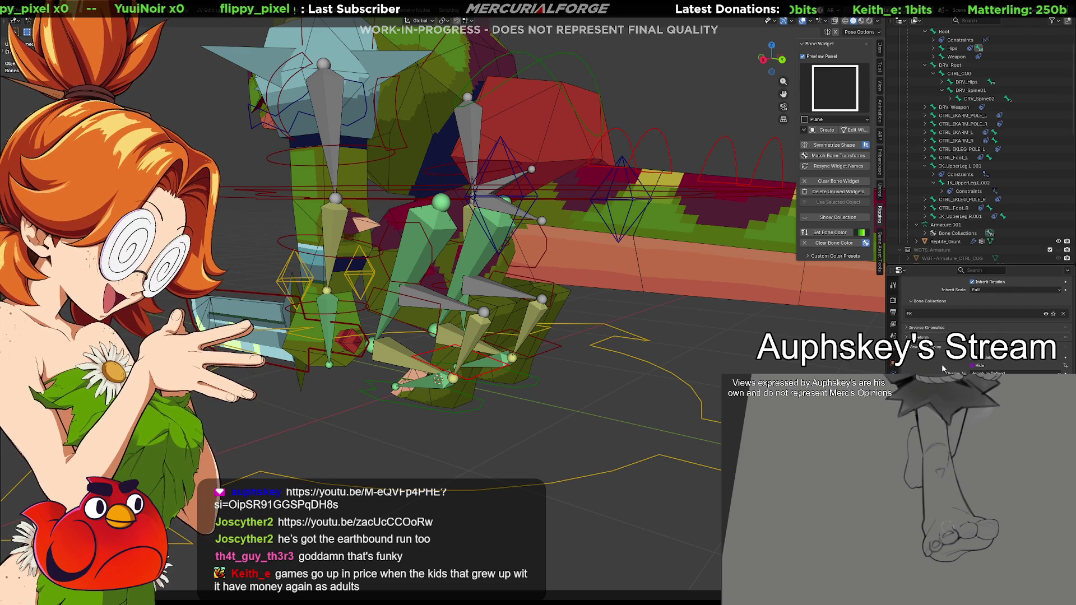
Check the widget bone's Hide, then paste the driver onto the green leg bone's Hide.
shift+middle_drag(455, 337, 474, 374)
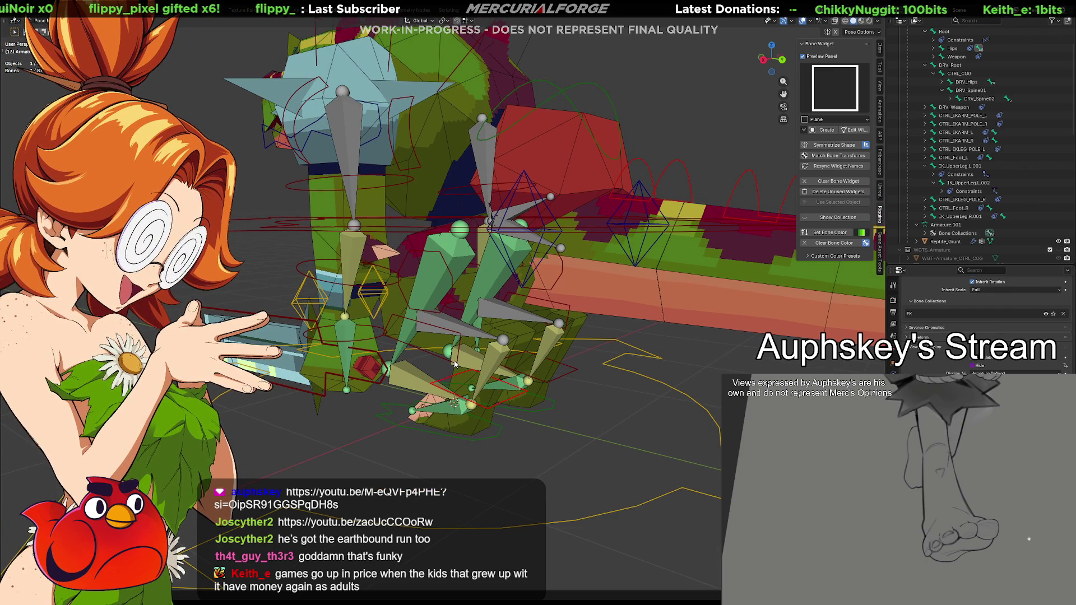
click(454, 364)
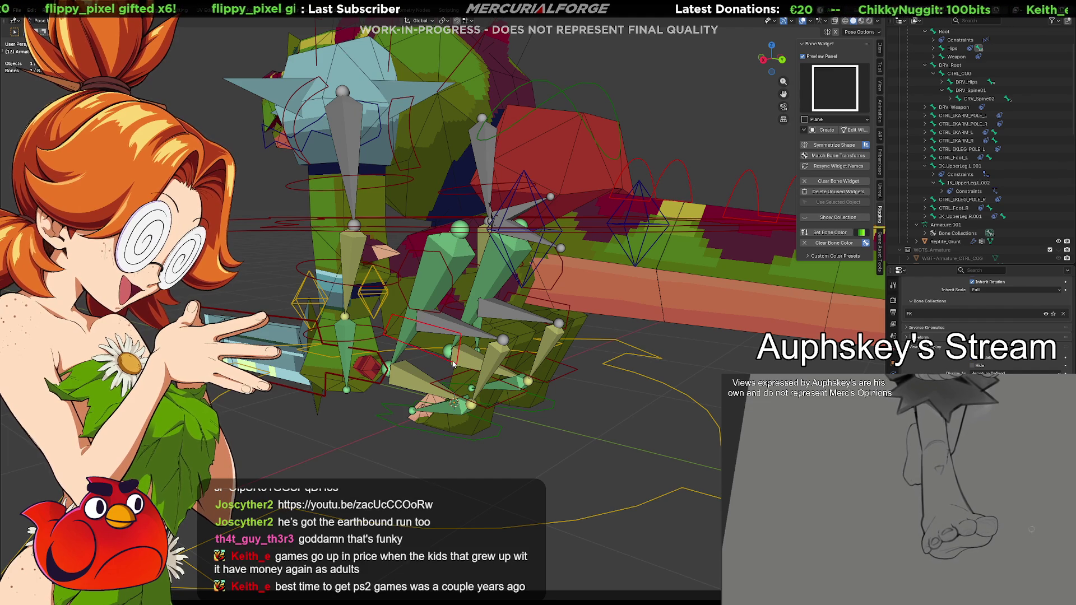
click(973, 364)
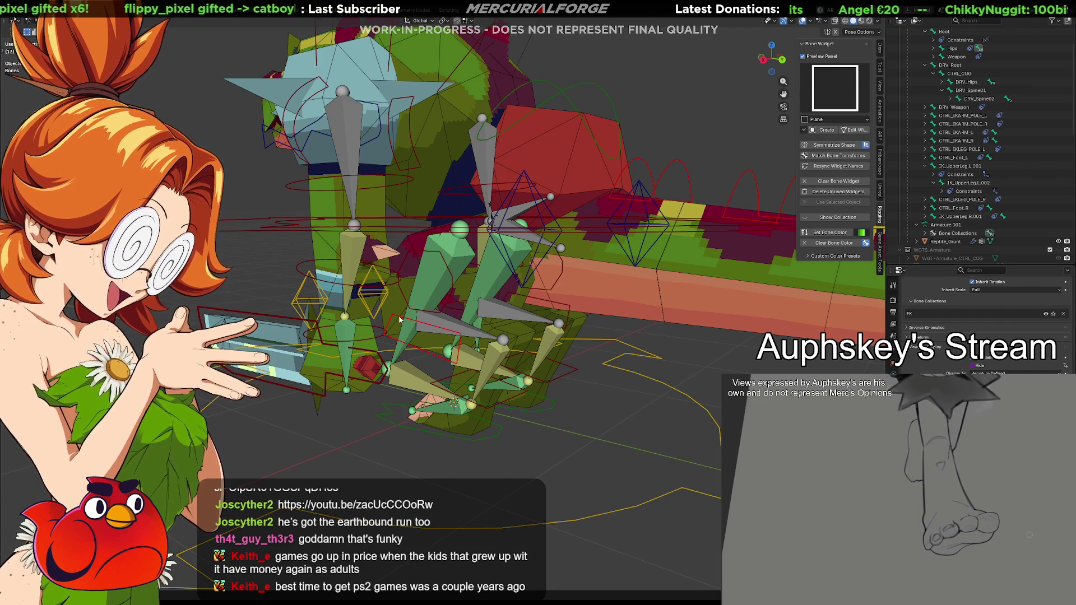
click(417, 312)
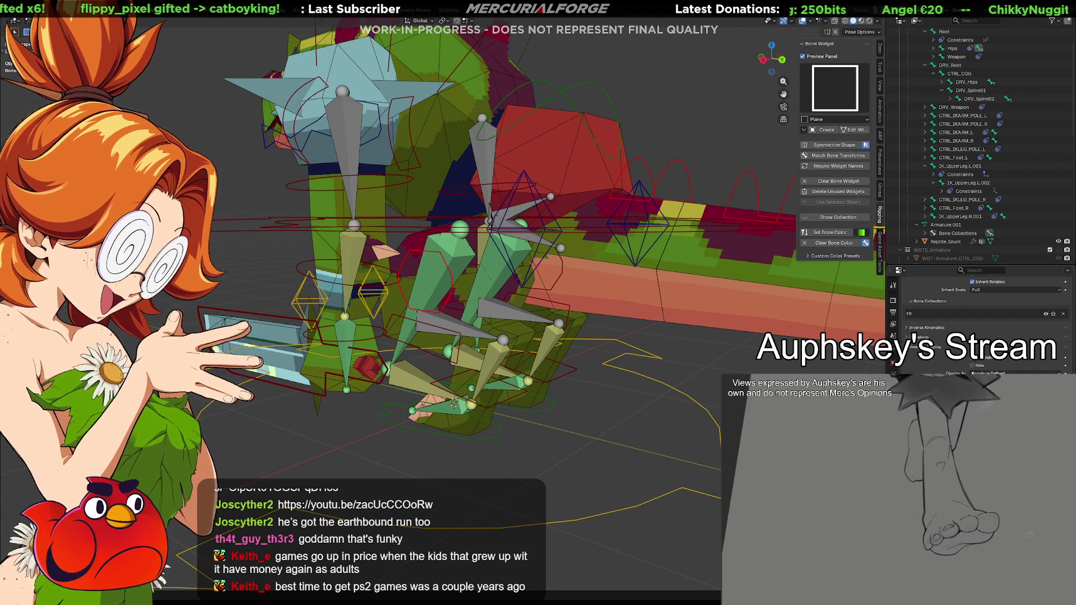
right_click(976, 368)
click(961, 367)
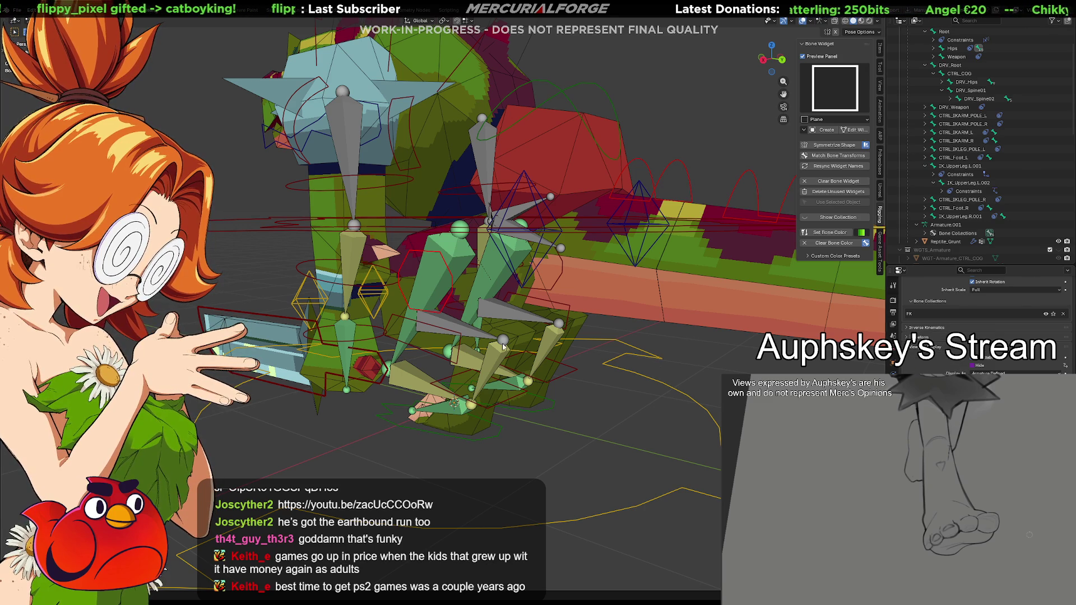
scroll(511, 363, up, 1)
mouse_move(515, 380)
middle_down()
mouse_move(552, 373)
mouse_move(536, 356)
middle_up()
click(527, 451)
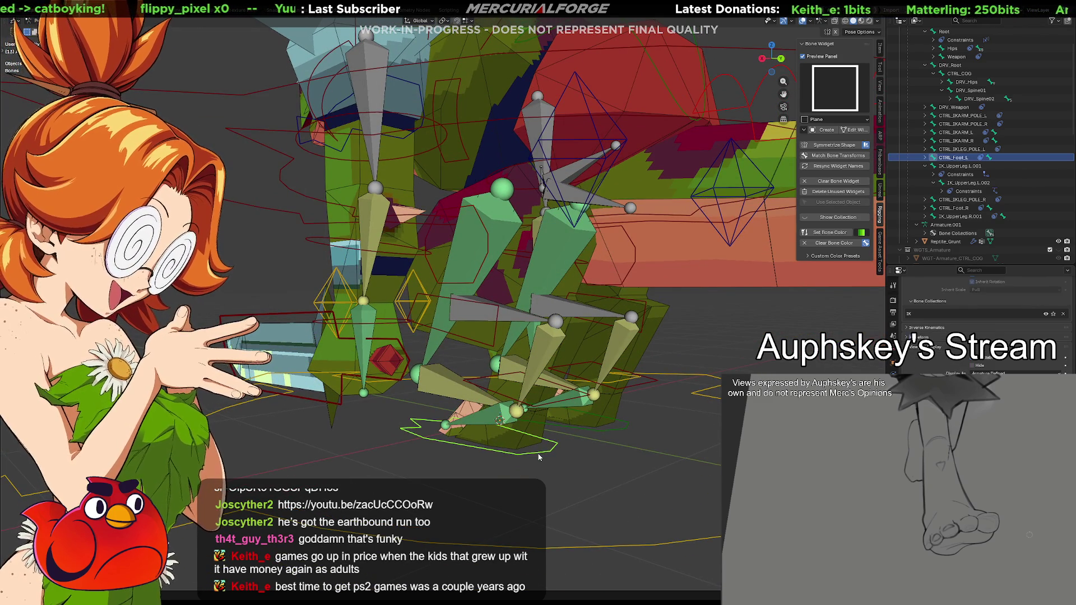
right_click(972, 369)
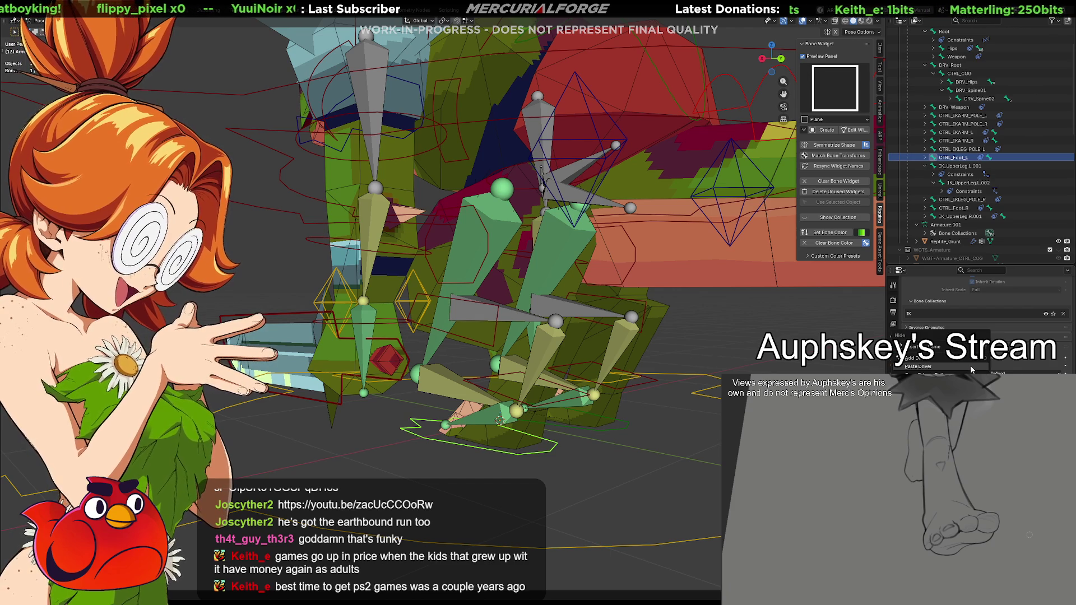
middle_drag(521, 412, 535, 426)
click(536, 417)
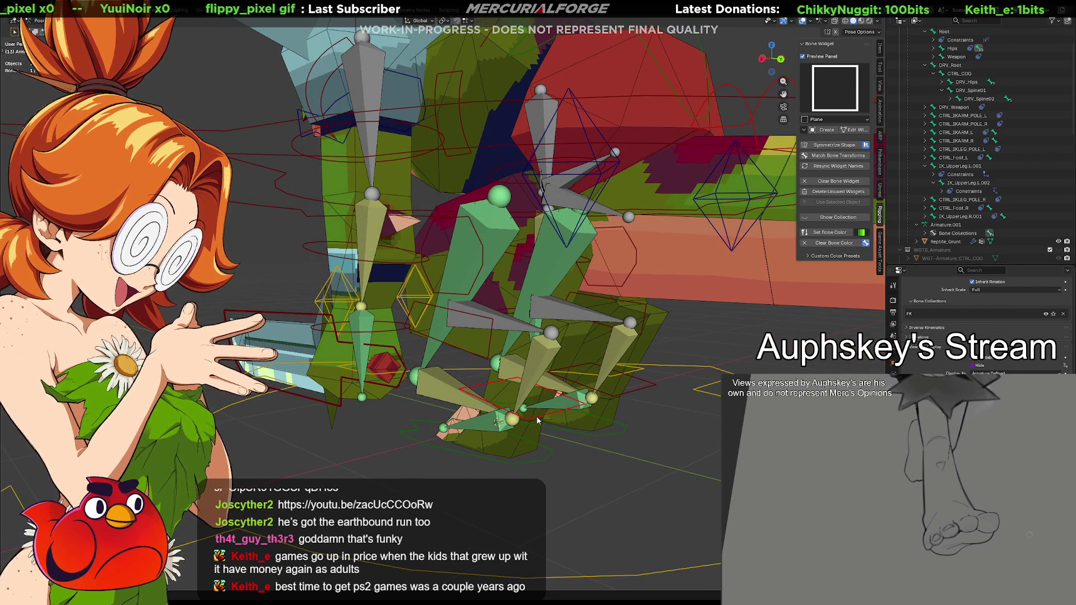
click(516, 463)
key(g)
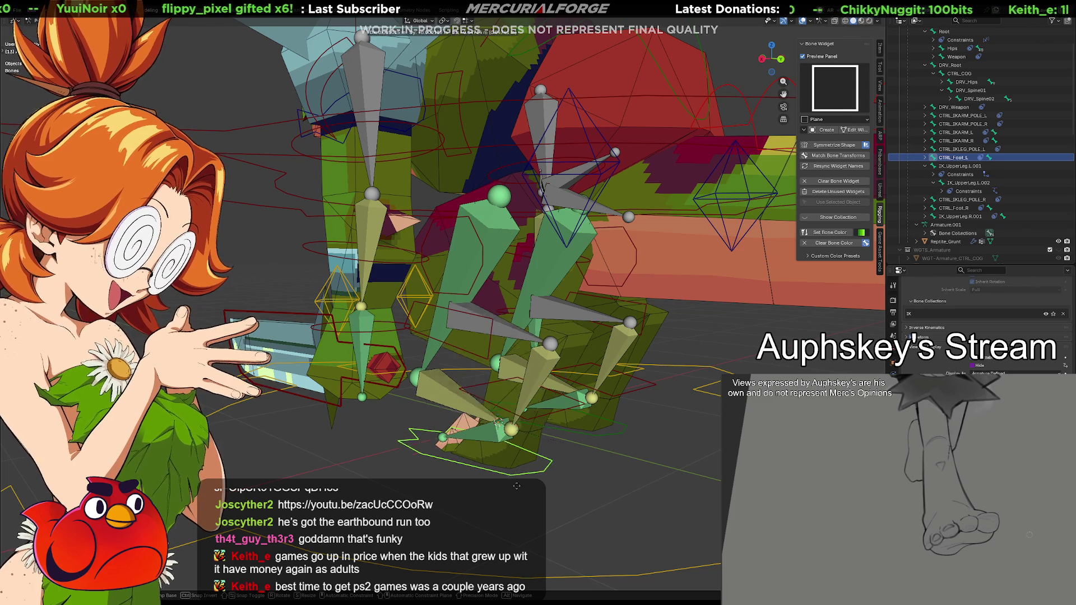
key(Escape)
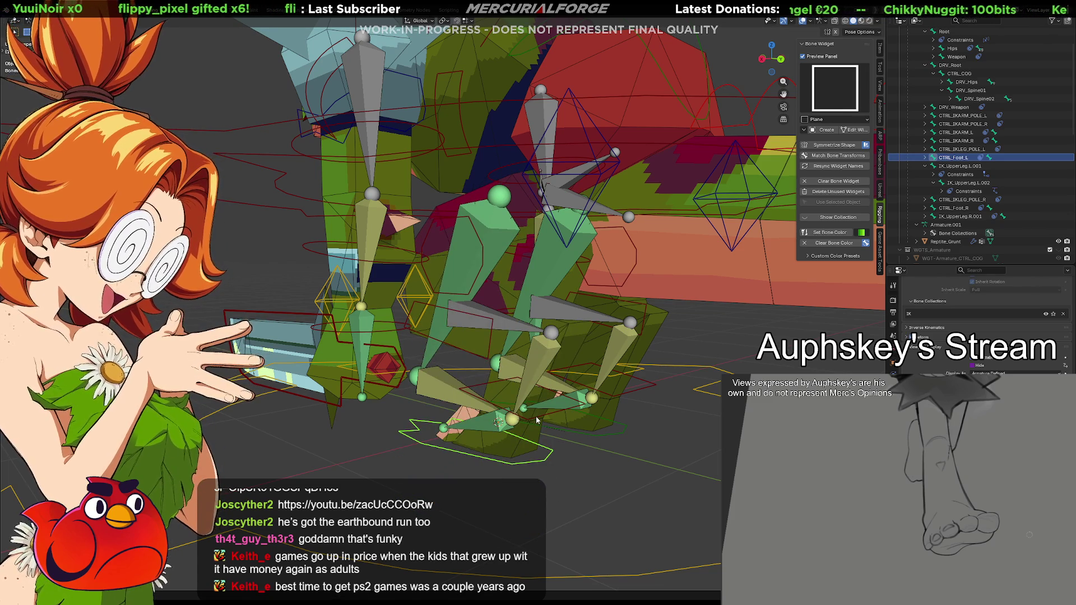
click(536, 416)
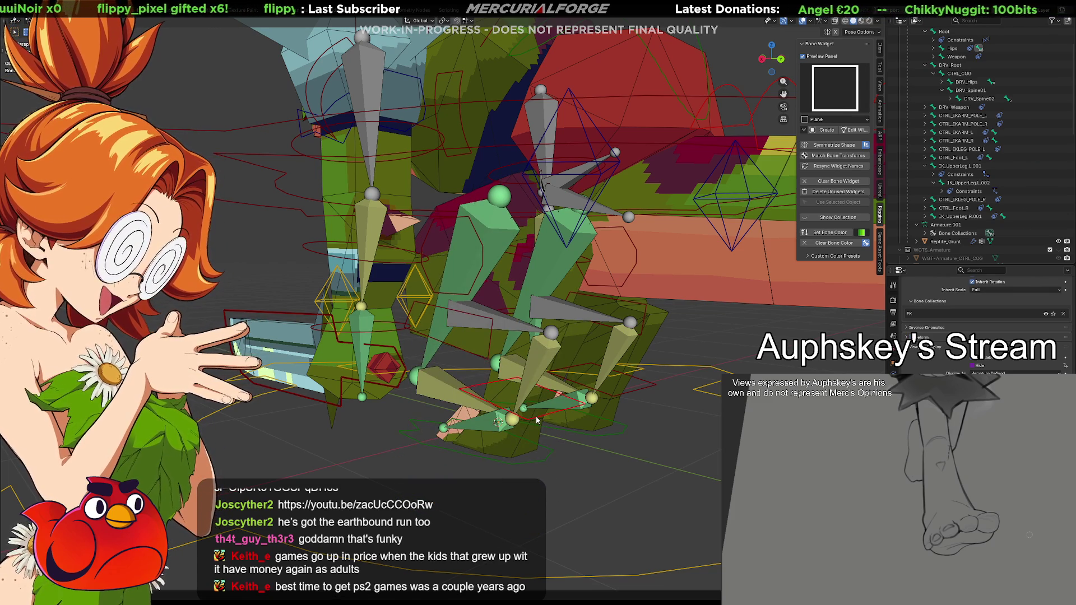
click(658, 577)
scroll(981, 325, down, 3)
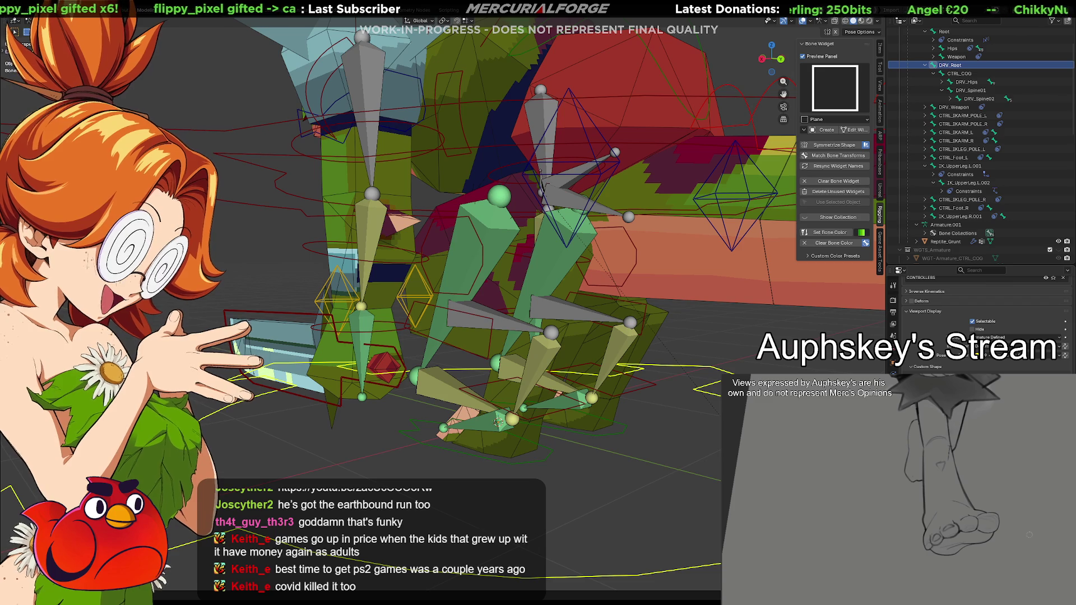
mouse_move(562, 448)
middle_down()
mouse_move(529, 430)
mouse_move(692, 521)
middle_up()
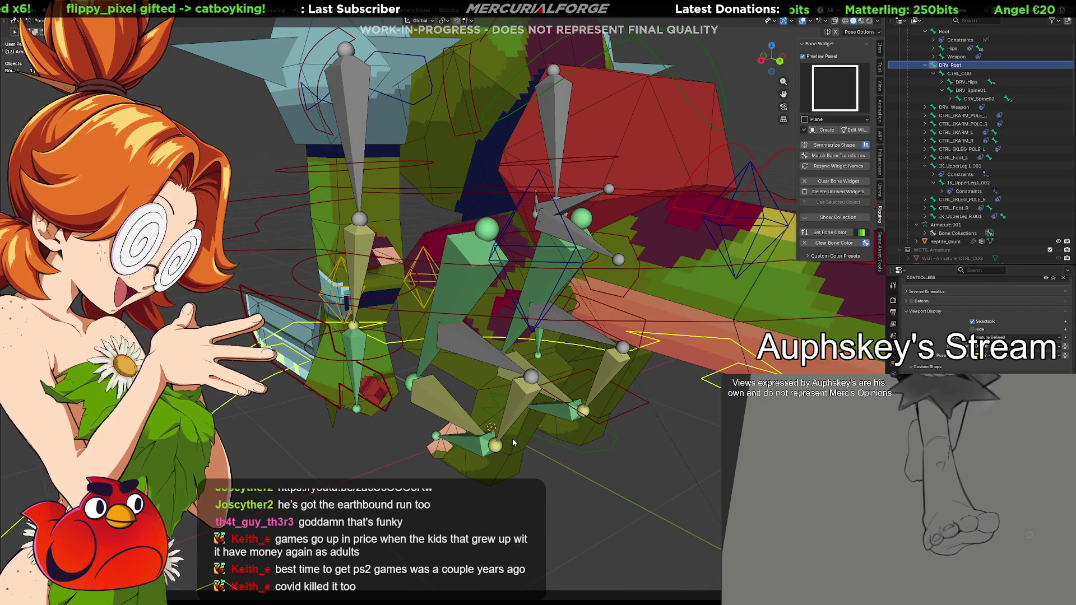
middle_drag(501, 455, 469, 431)
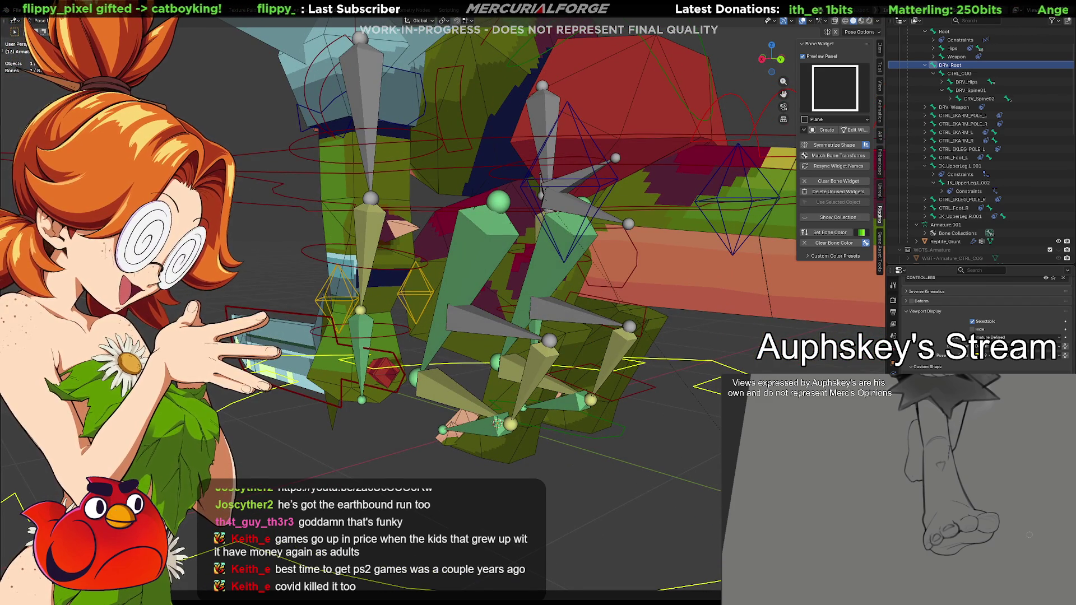
click(533, 428)
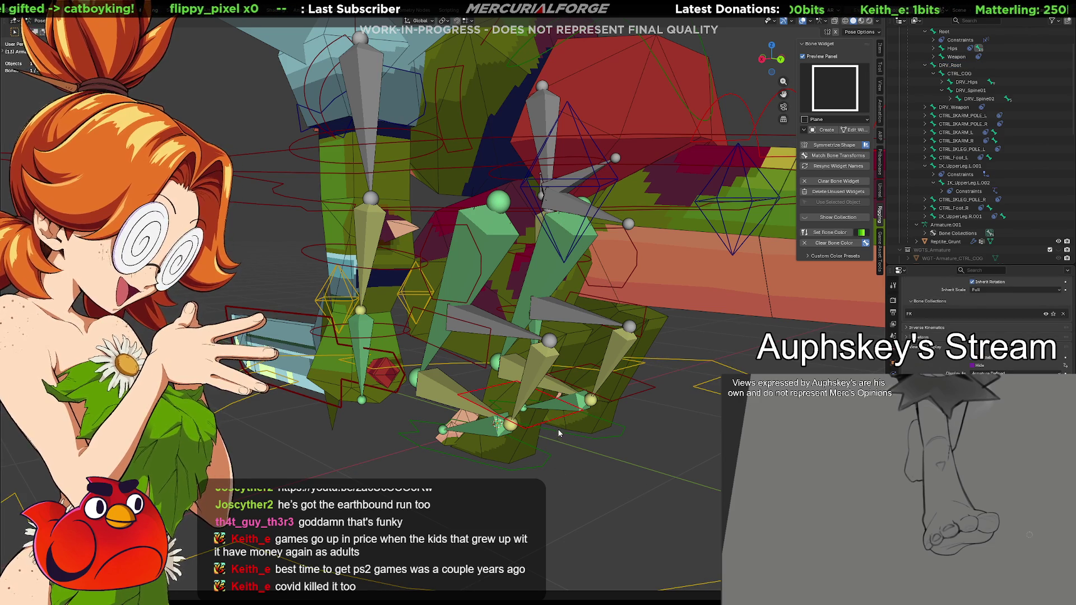
click(544, 467)
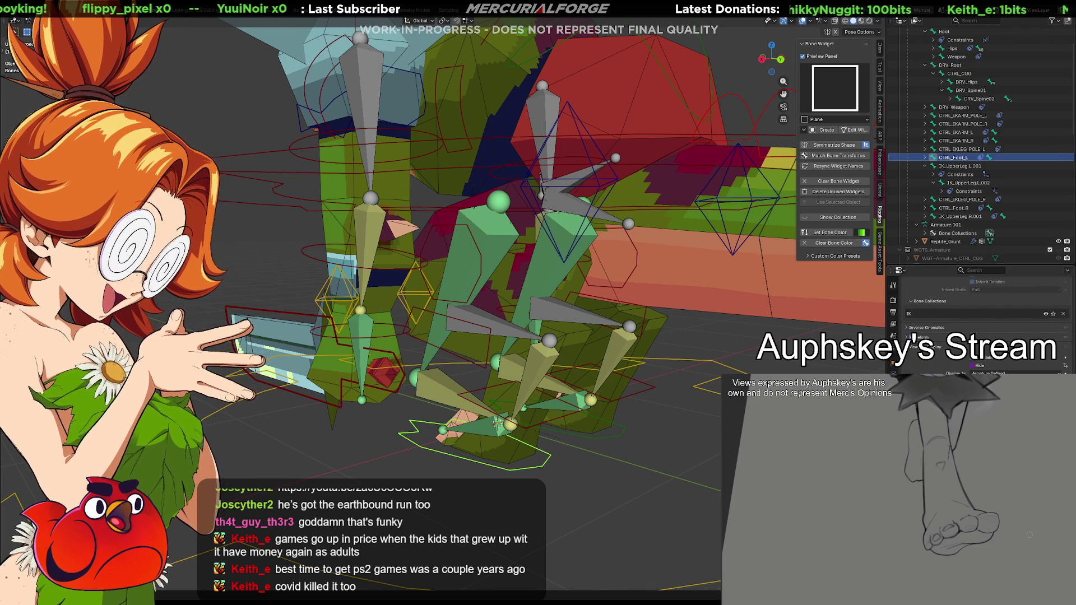
click(526, 474)
click(545, 458)
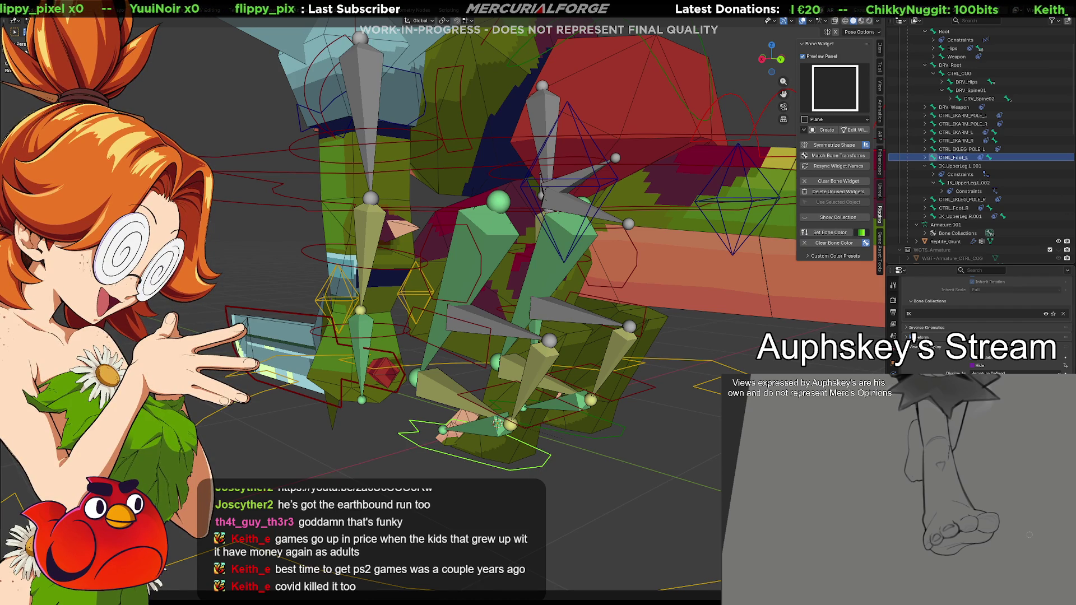
click(541, 425)
click(535, 466)
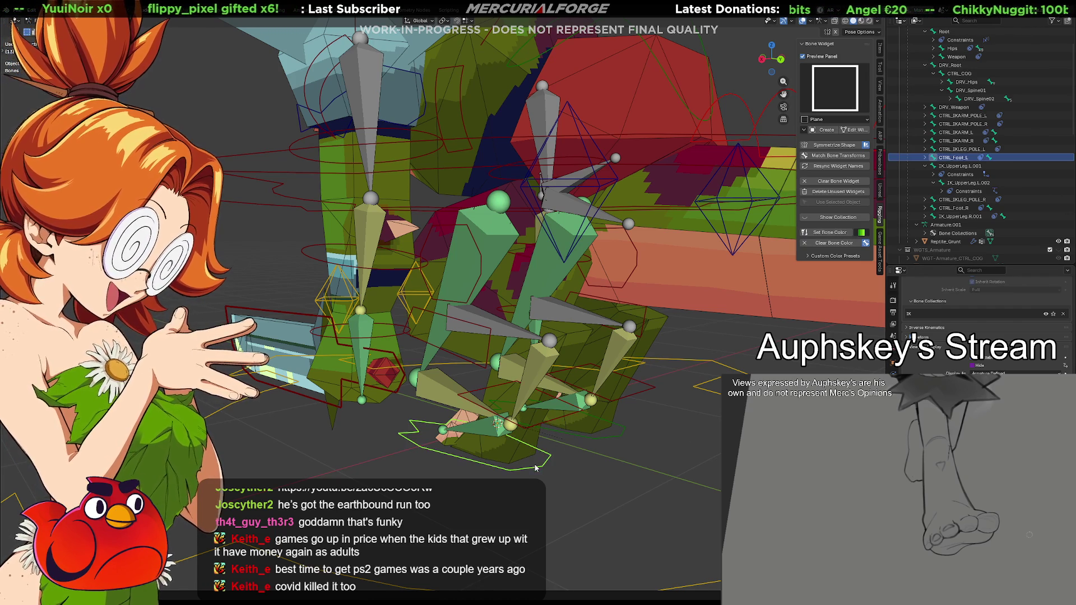
click(480, 393)
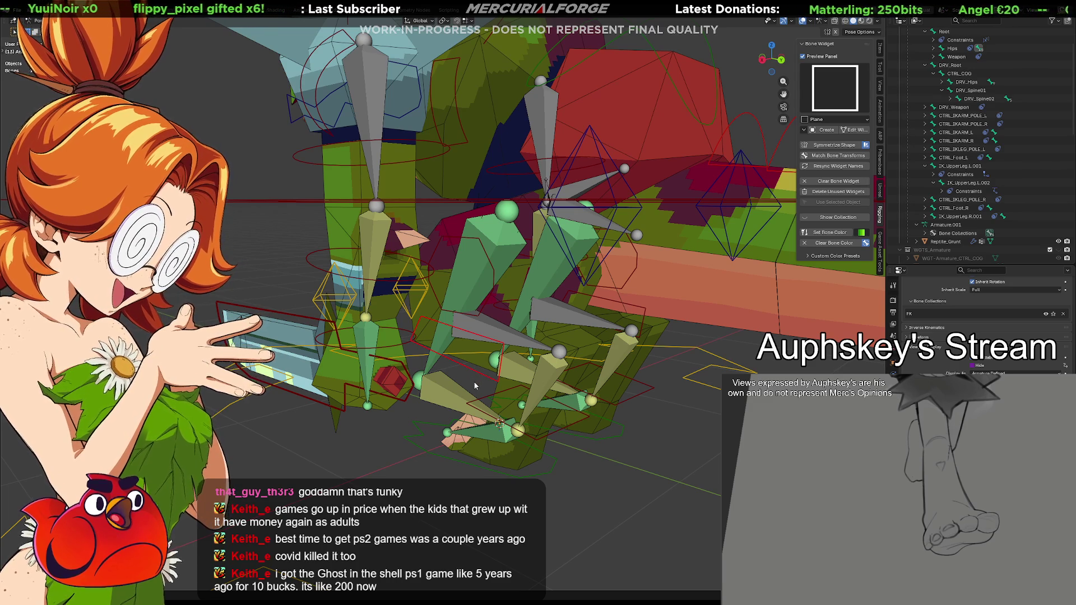
click(490, 351)
shift+click(482, 371)
shift+click(484, 400)
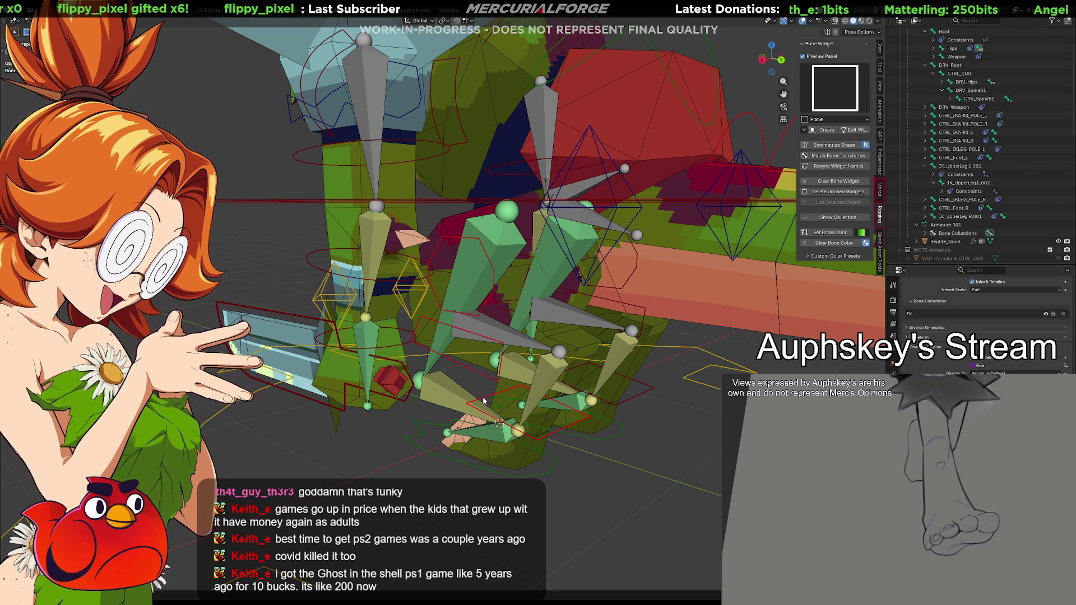
shift+click(552, 475)
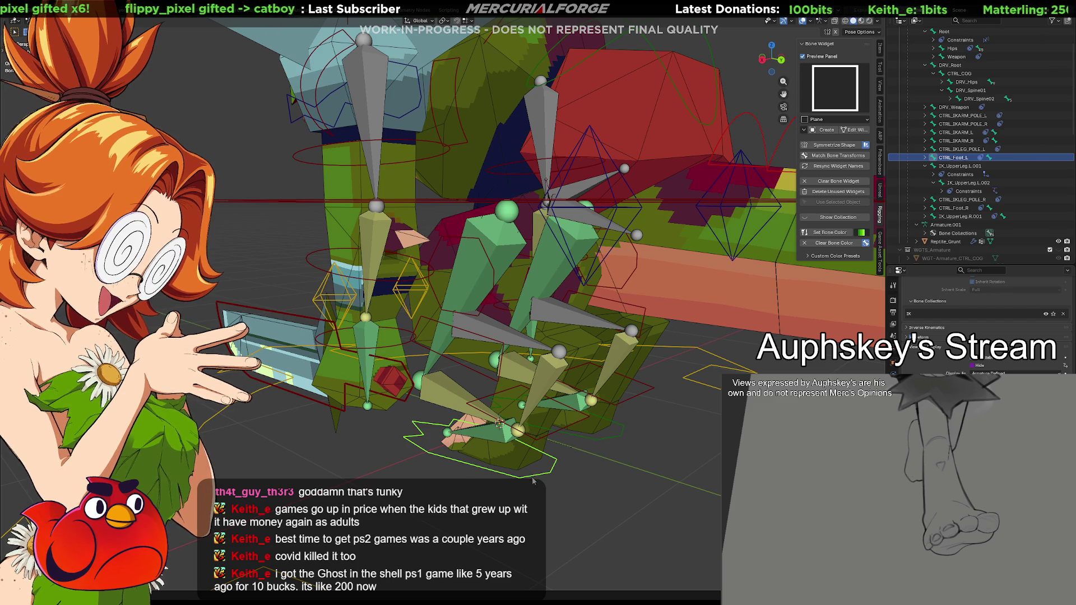
mouse_move(535, 483)
middle_down()
mouse_move(526, 493)
mouse_move(516, 481)
middle_up()
mouse_move(513, 432)
middle_down()
mouse_move(509, 487)
mouse_move(524, 462)
middle_up()
click(509, 486)
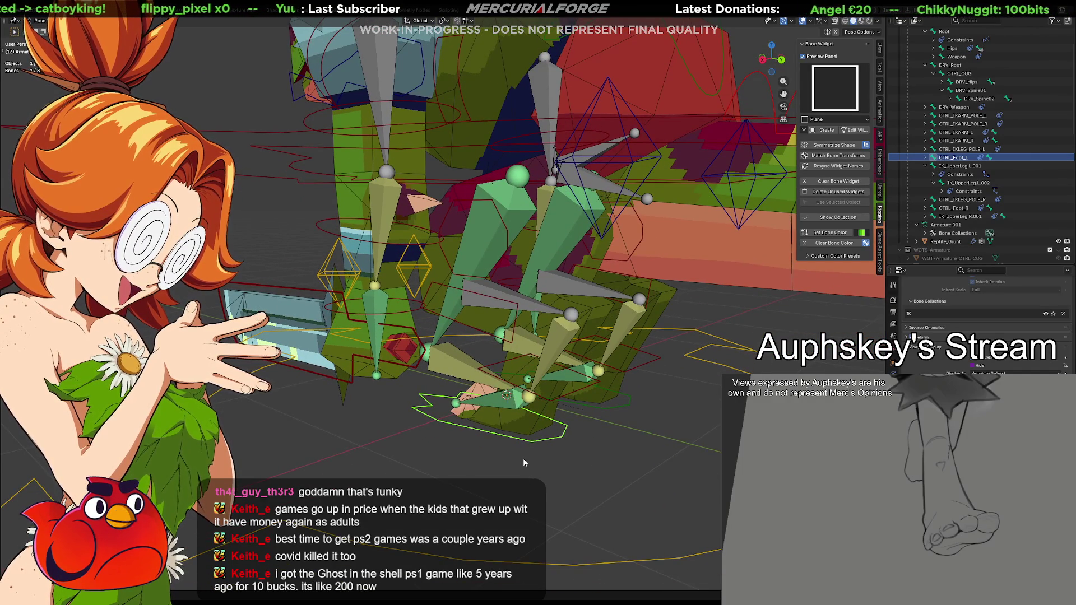
scroll(523, 458, up, 1)
shift+middle_drag(526, 445, 499, 428)
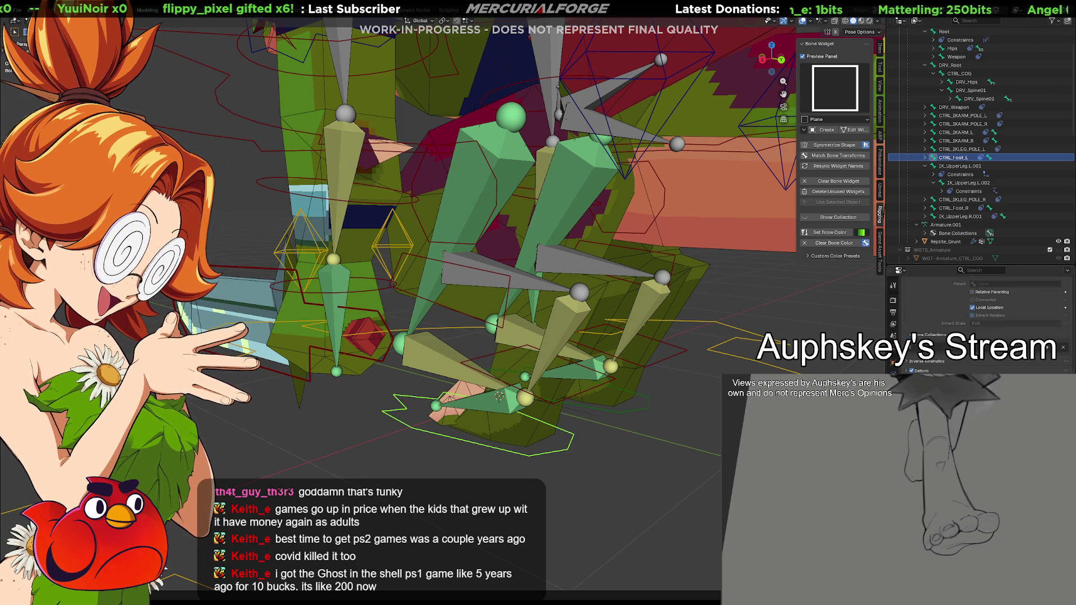
click(893, 358)
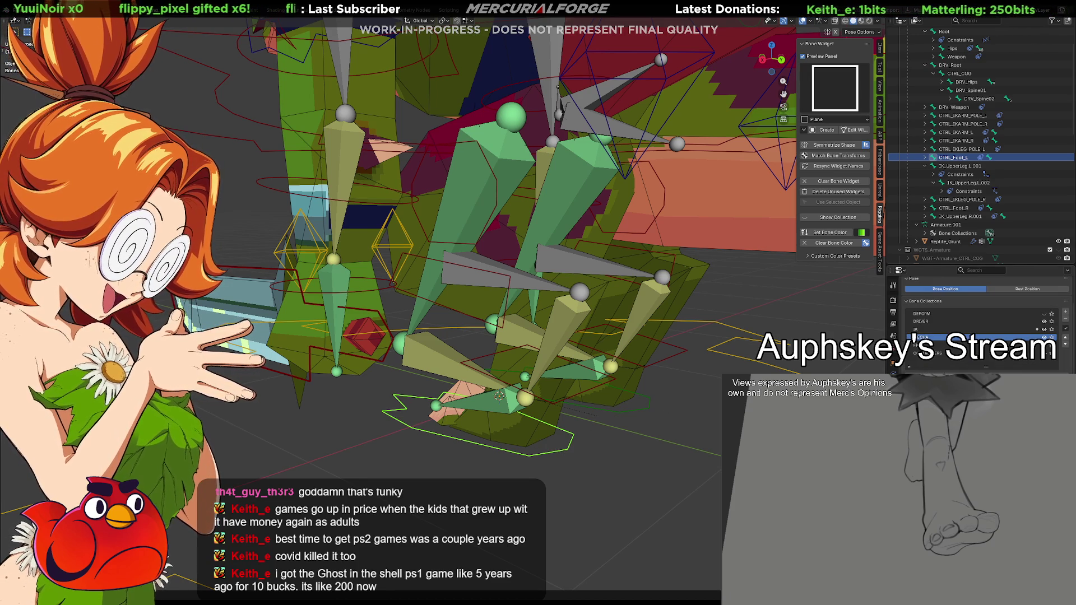
click(893, 370)
scroll(981, 325, down, 4)
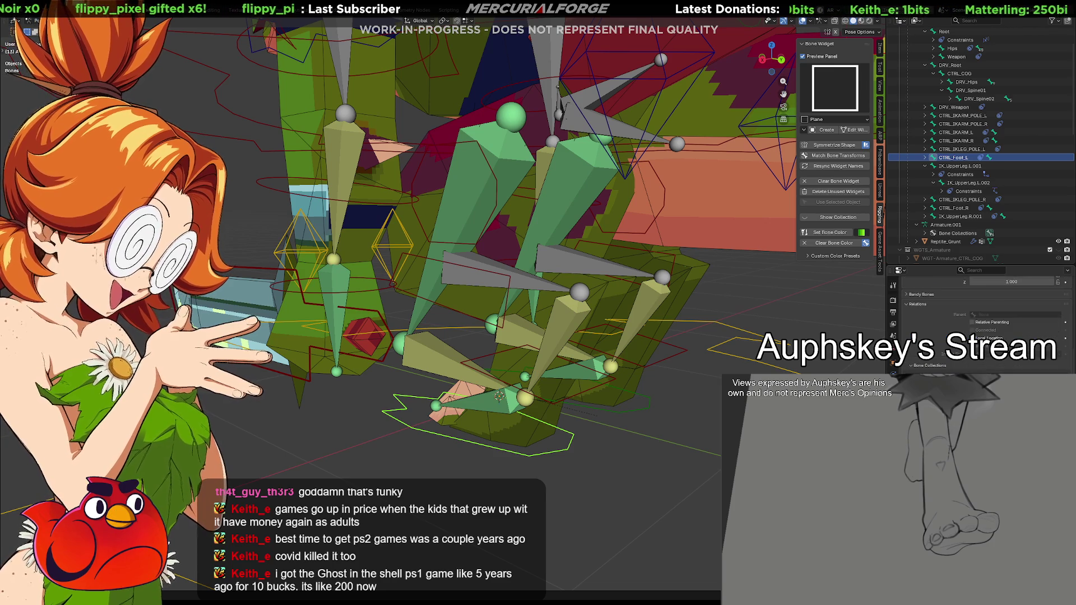
click(570, 396)
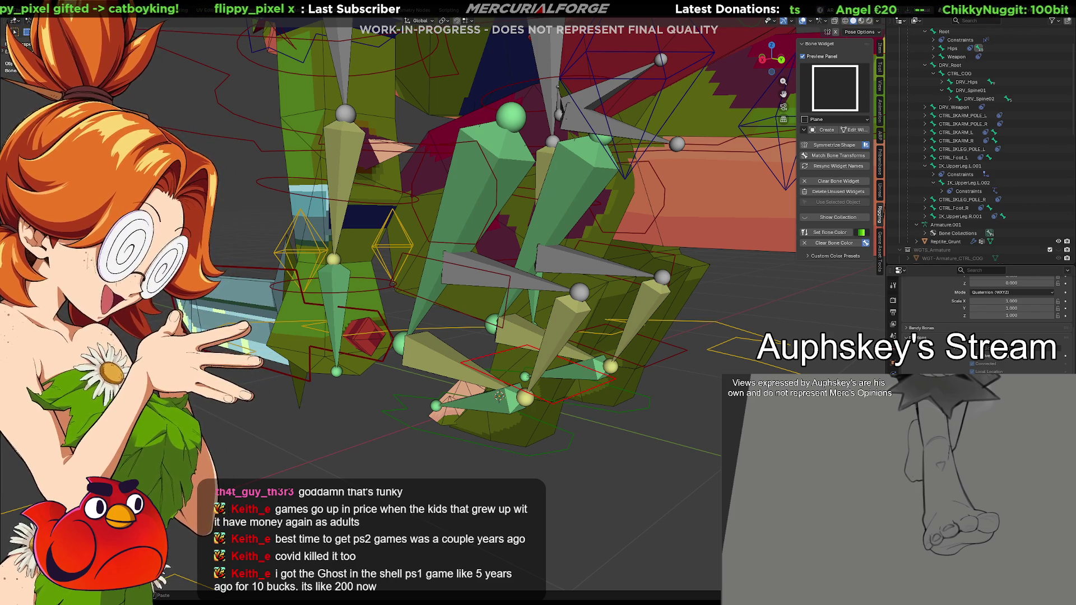
key(alt+a)
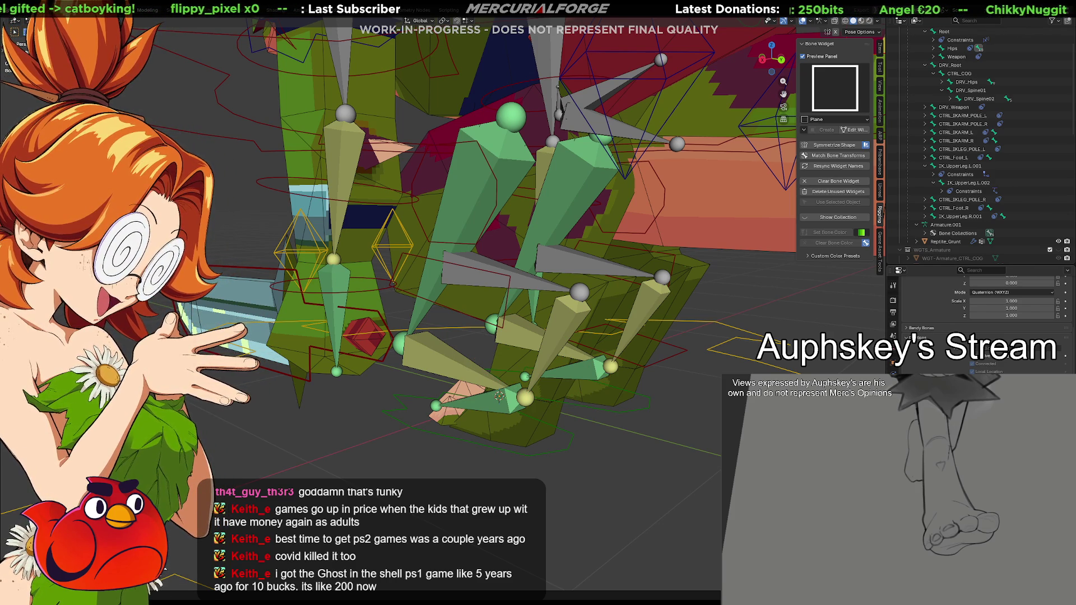
click(474, 321)
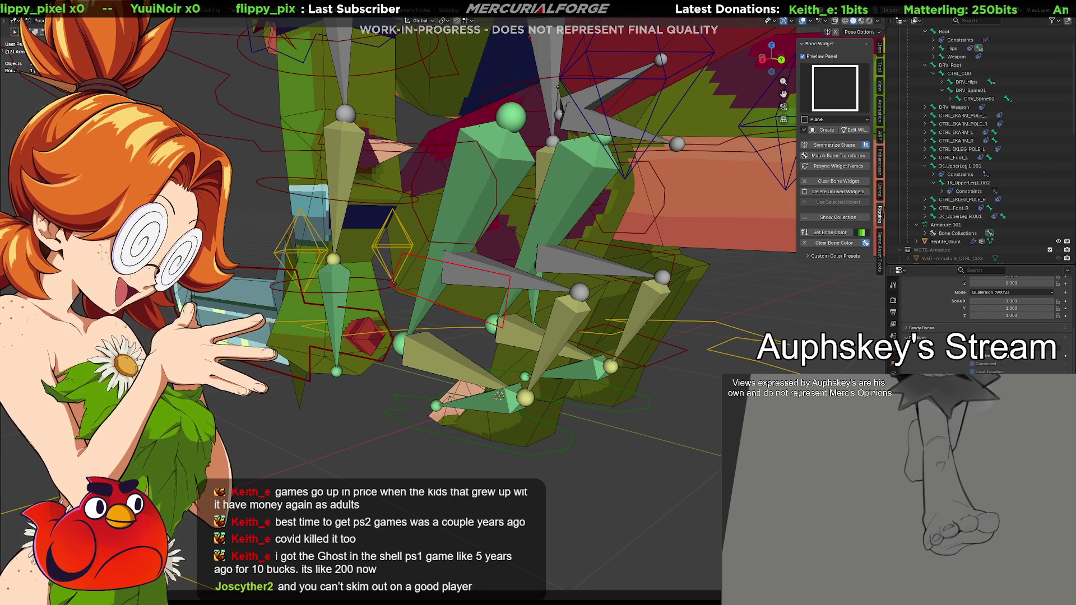
key(alt+a)
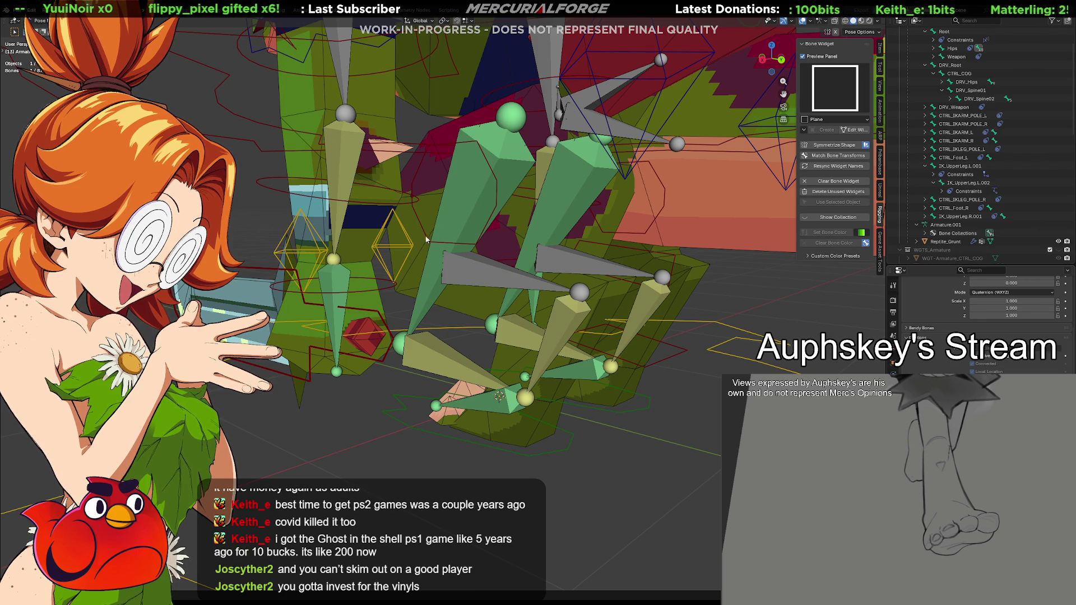
click(425, 240)
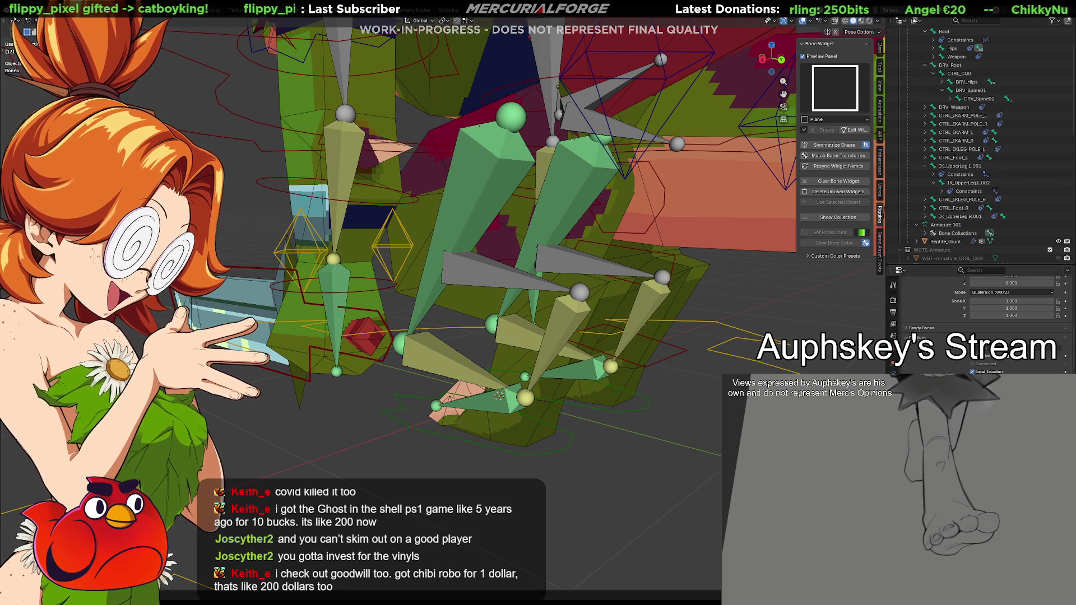
click(951, 65)
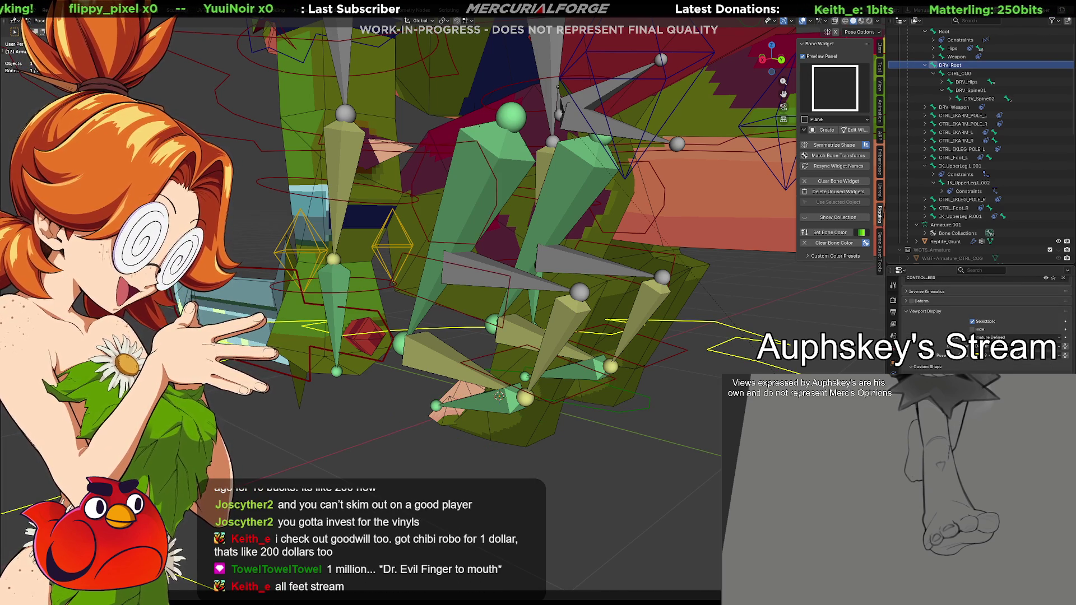
Test-rotate the foot control, then rotate the grey leg bone on X and undo it.
click(566, 398)
key(r)
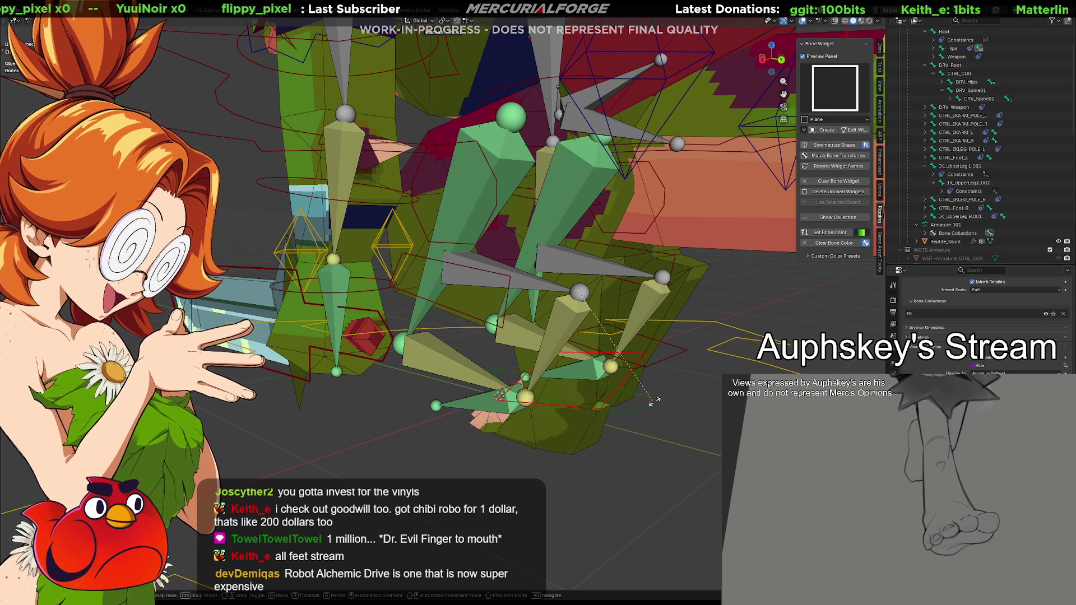
click(558, 360)
mouse_move(557, 359)
middle_down()
mouse_move(618, 366)
mouse_move(646, 390)
middle_up()
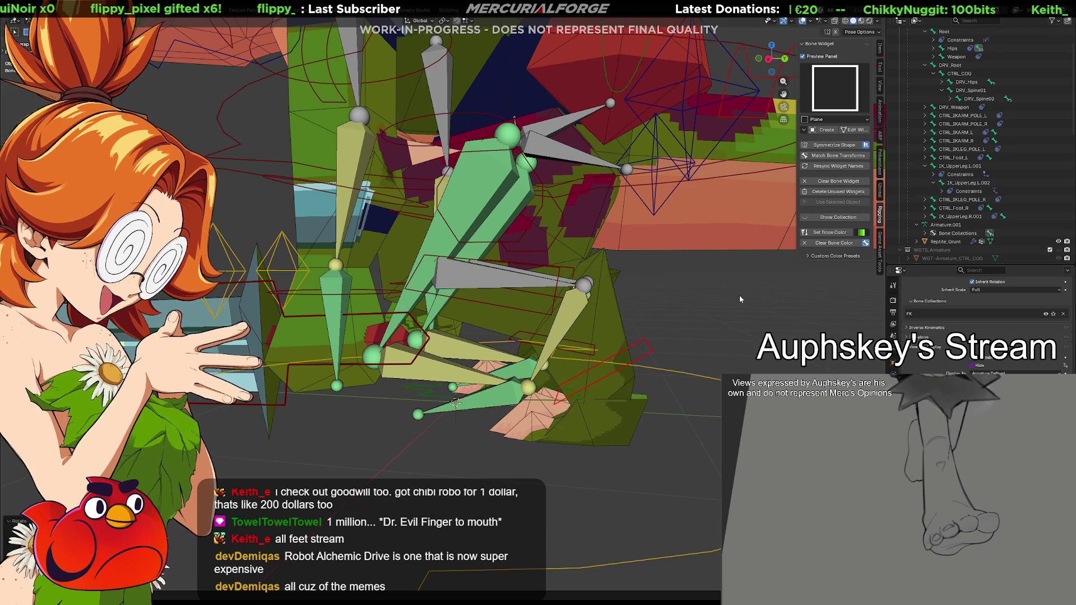
key(r)
key(x)
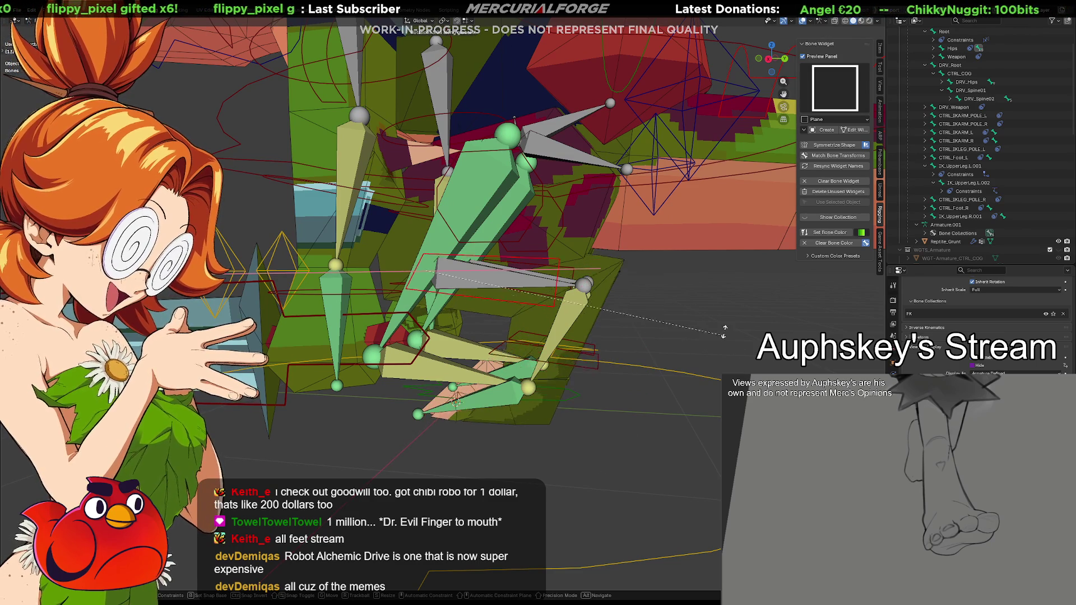
click(597, 488)
key(ctrl+z)
Rotate the green upper leg bone around X so the foot mesh follows.
click(478, 243)
key(r)
key(x)
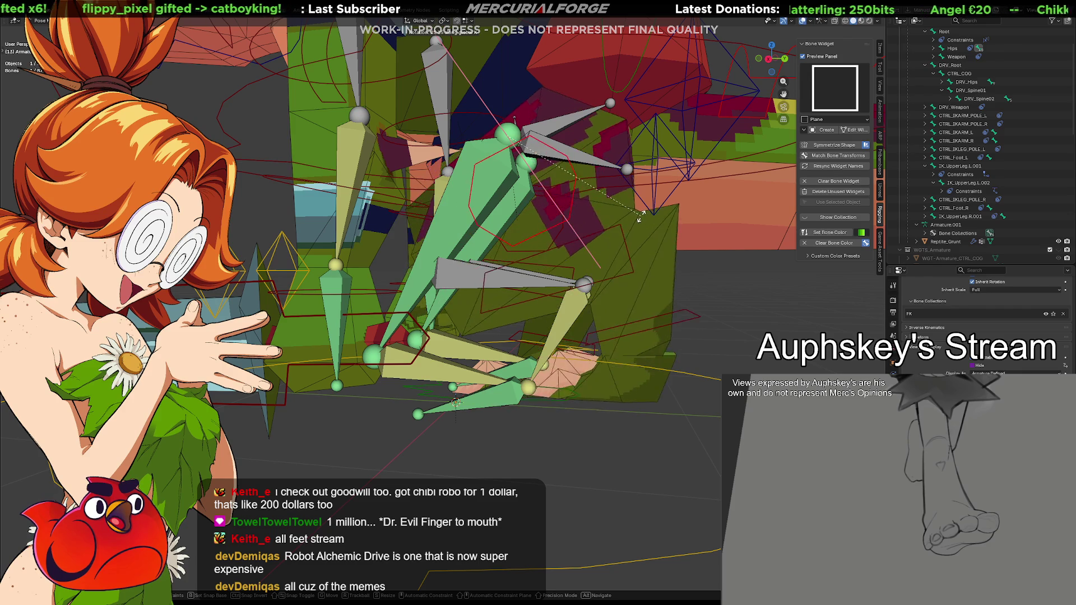
click(657, 345)
click(718, 331)
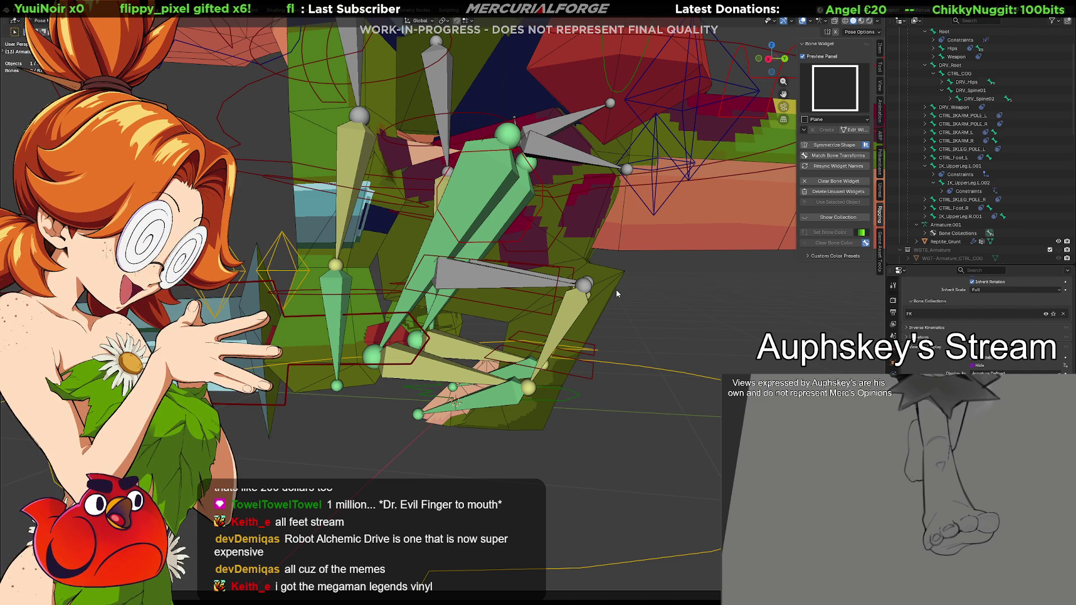
Select the red foot widget bone, then the DRV_Root bone from the outliner.
click(550, 315)
mouse_move(550, 316)
middle_down()
mouse_move(563, 312)
mouse_move(533, 332)
mouse_move(483, 316)
mouse_move(571, 316)
mouse_move(554, 318)
middle_up()
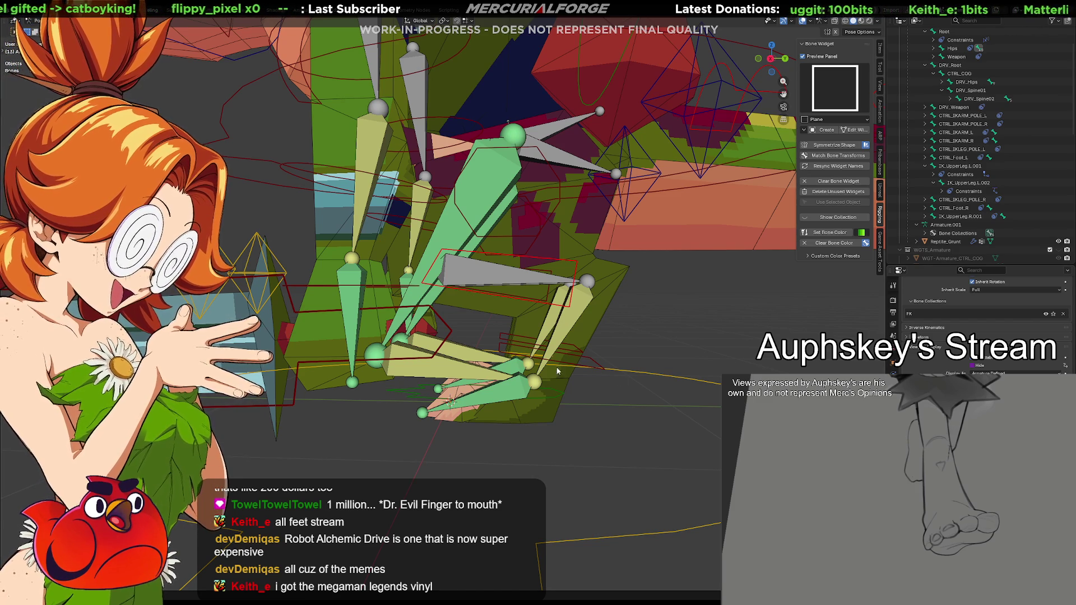
middle_drag(567, 394, 499, 402)
click(950, 65)
scroll(981, 325, down, 2)
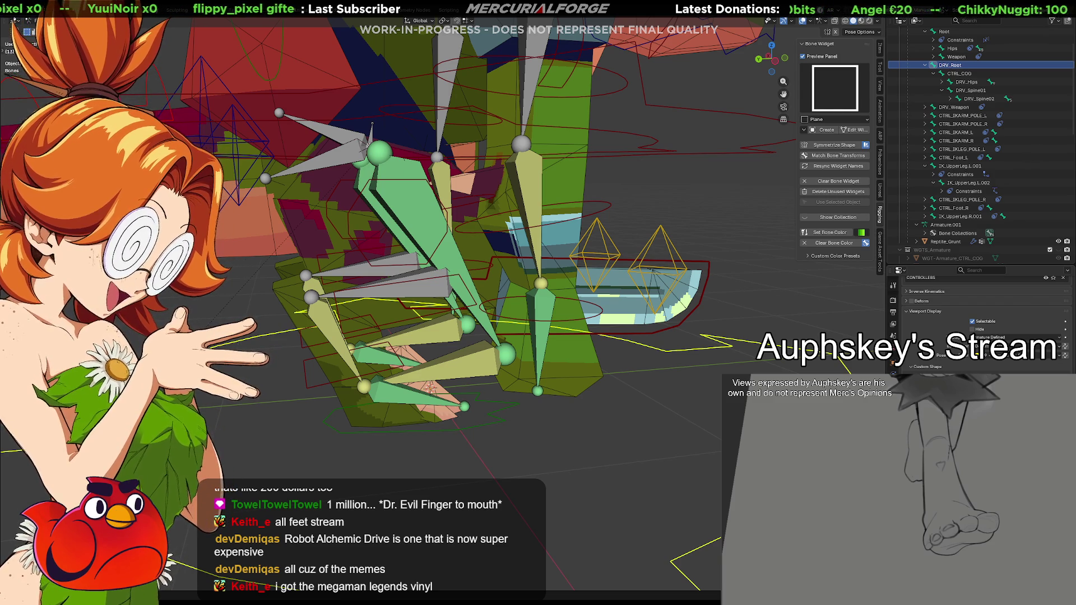
Try selecting CTRL_Foot_R, the red widget and CTRL_IKARM_POLE_R to find the right control.
shift+middle_drag(441, 450, 485, 457)
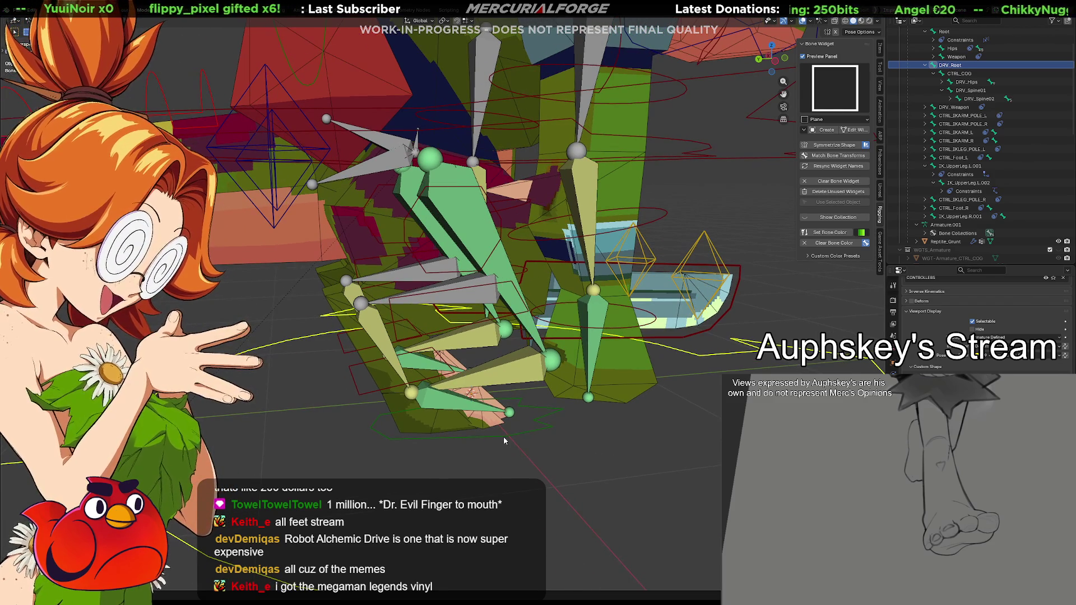
click(504, 438)
right_click(965, 370)
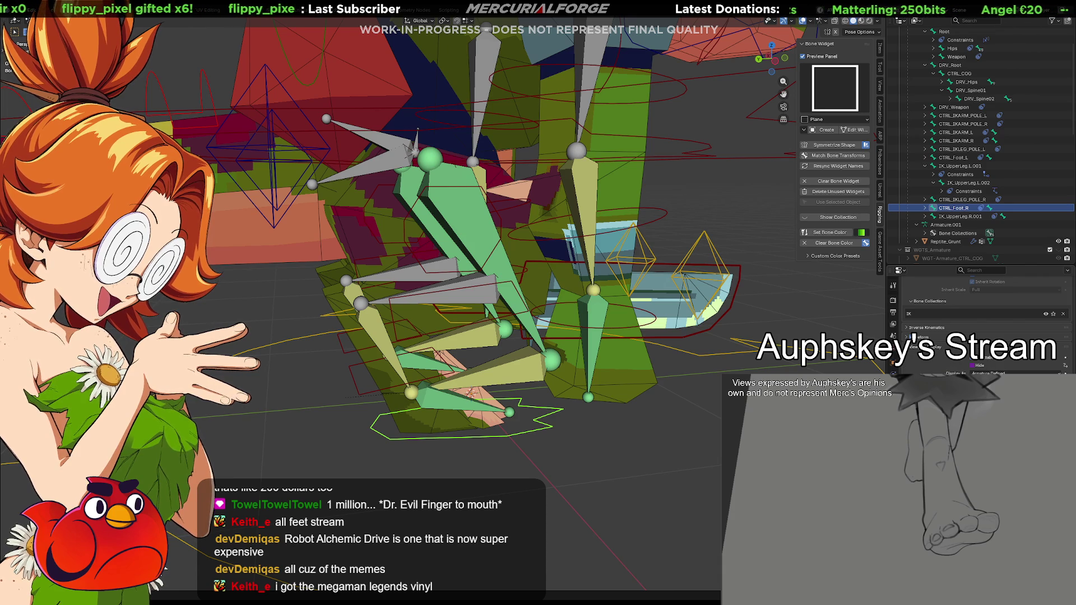
click(380, 391)
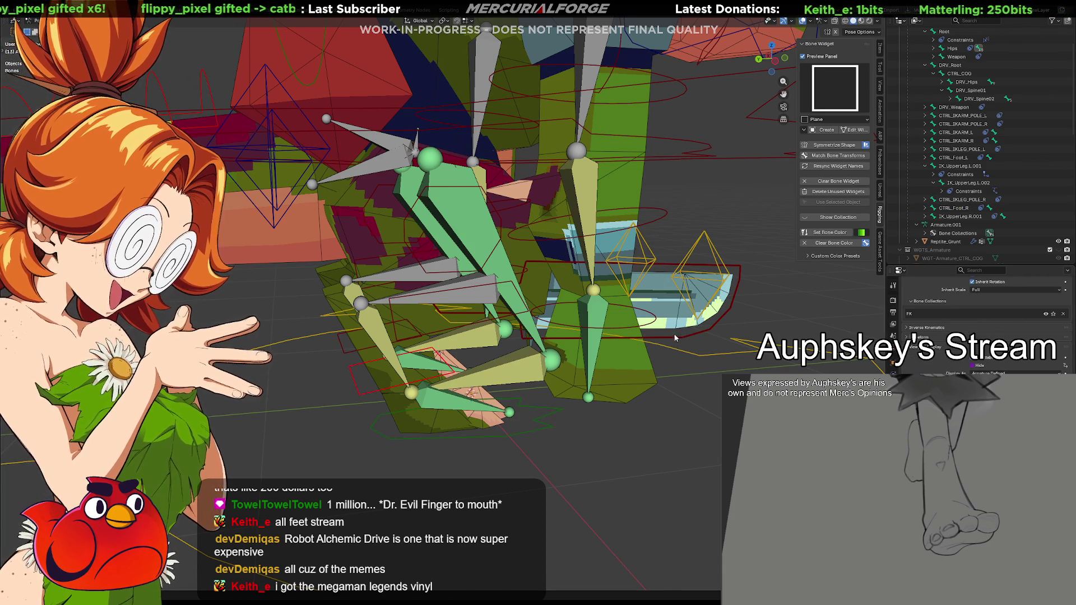
middle_drag(681, 339, 536, 345)
click(543, 341)
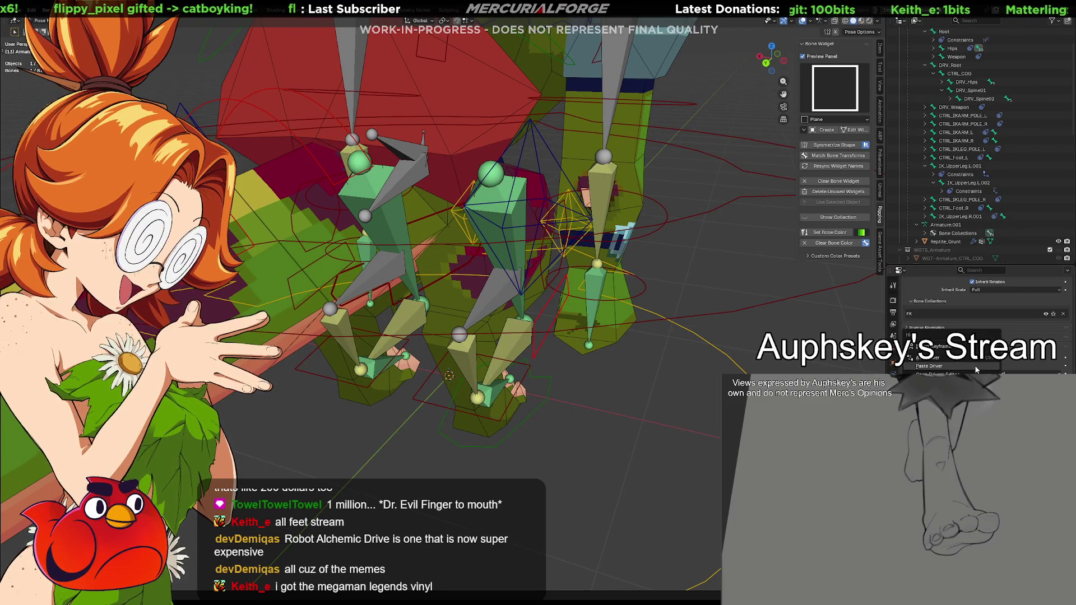
click(546, 277)
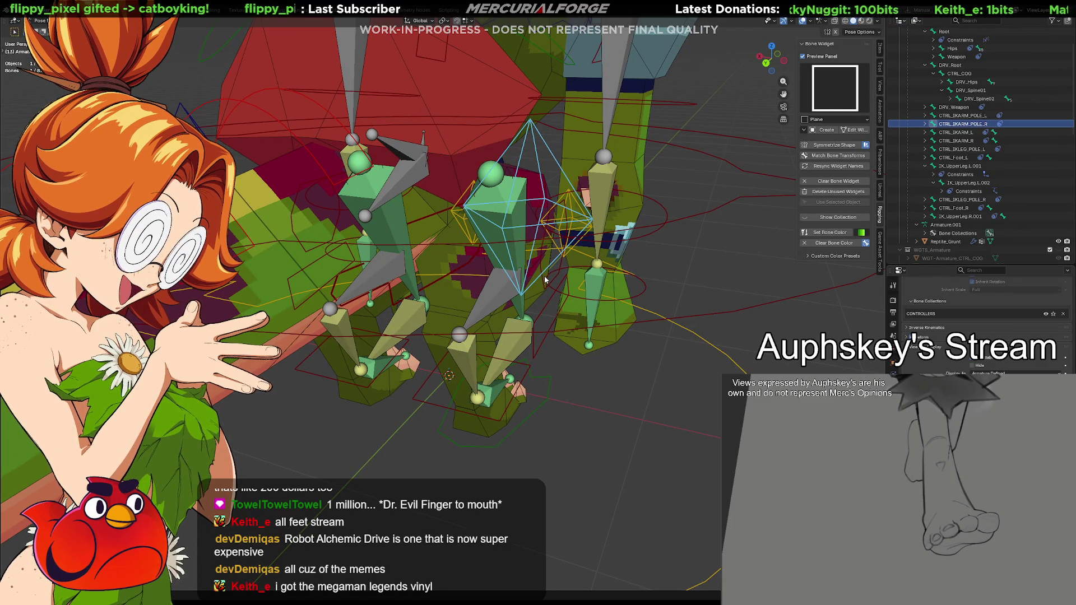
click(542, 275)
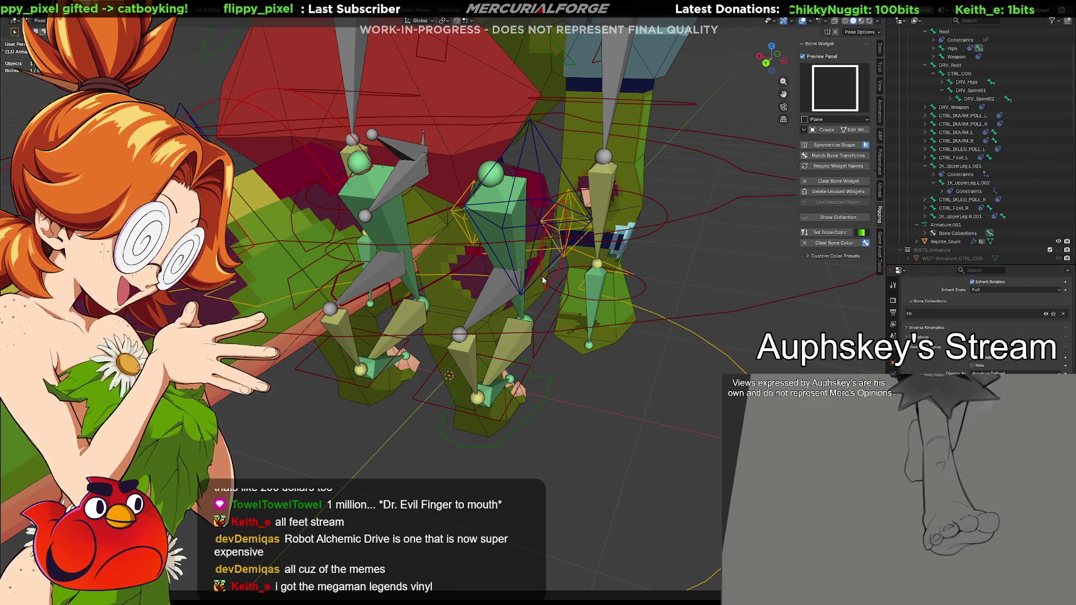
Test-move the CTRL_Foot_R control and cancel to keep it at rest.
right_click(980, 370)
mouse_move(611, 349)
middle_down()
mouse_move(543, 348)
mouse_move(579, 335)
mouse_move(572, 354)
mouse_move(614, 357)
mouse_move(571, 373)
mouse_move(549, 414)
middle_up()
click(548, 414)
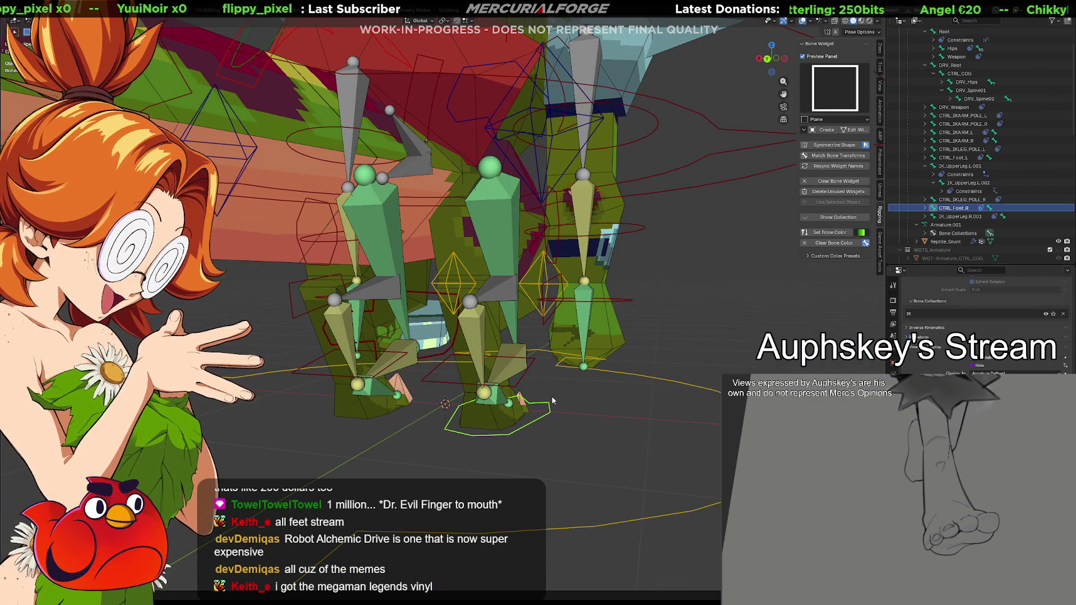
key(g)
key(Escape)
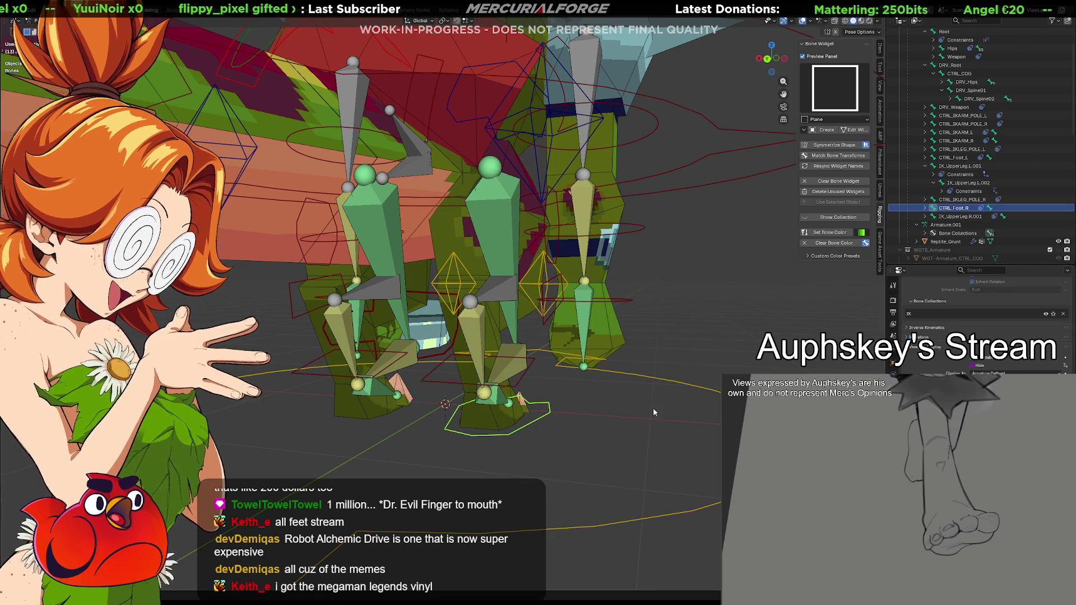
Select the red foot control square and paste the copied driver onto its Hide setting.
click(951, 65)
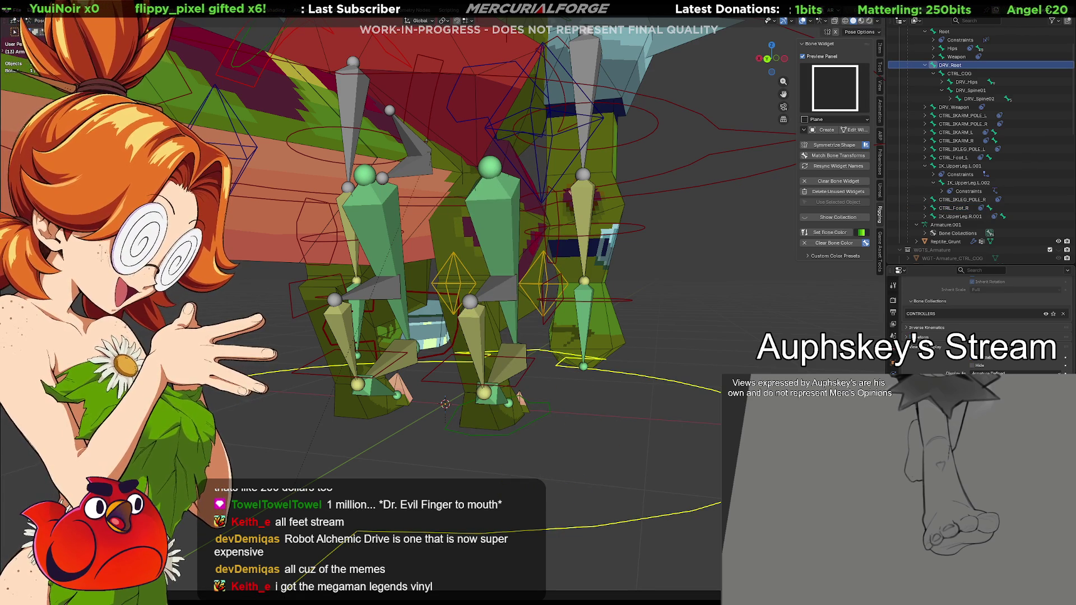
scroll(987, 325, down, 3)
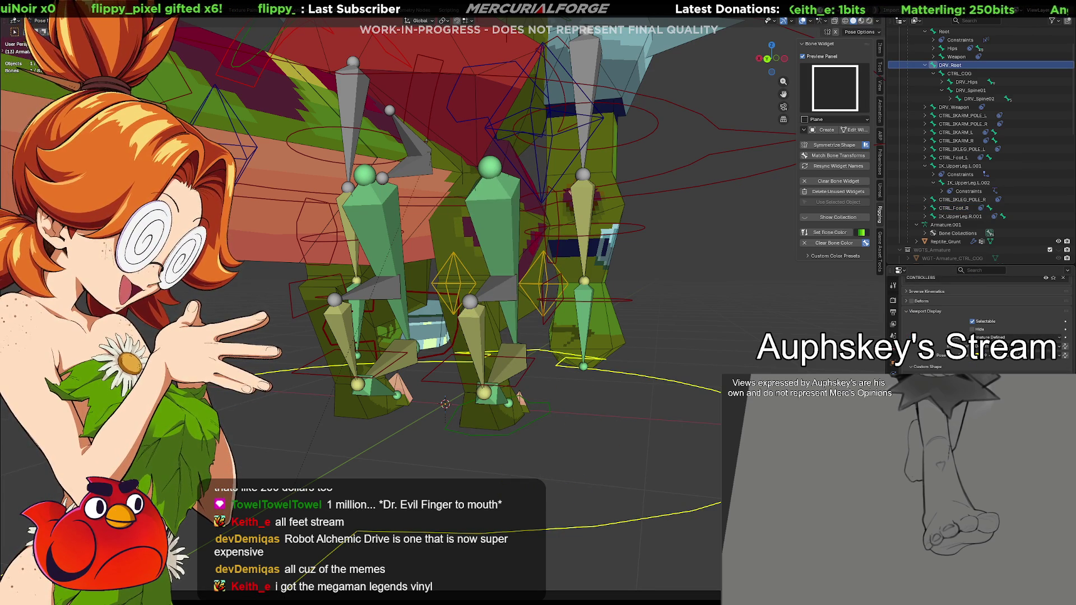
click(525, 380)
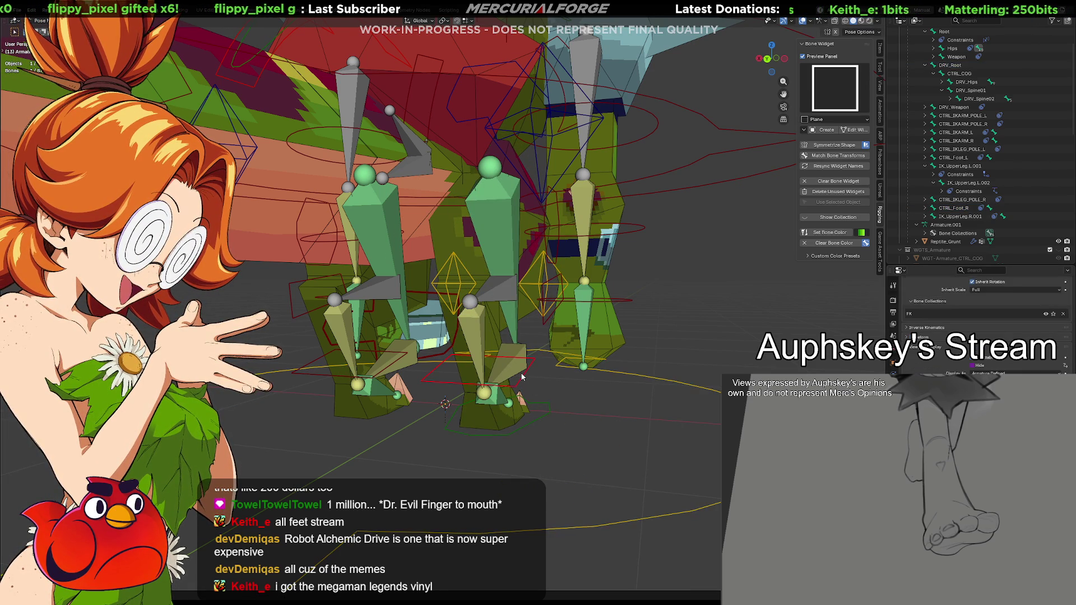
right_click(972, 370)
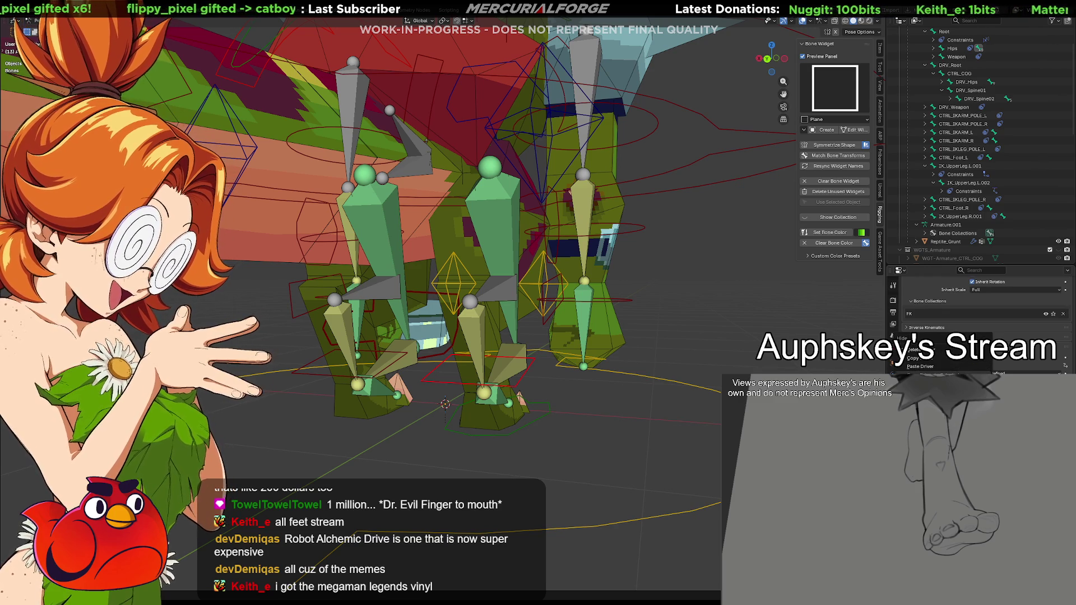
right_click(979, 365)
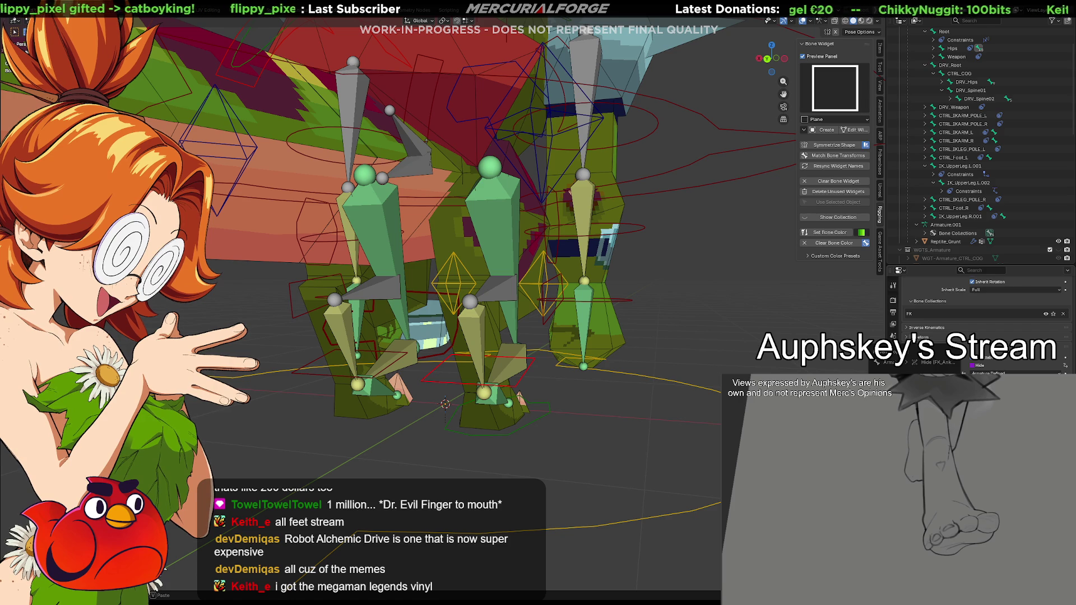
click(978, 365)
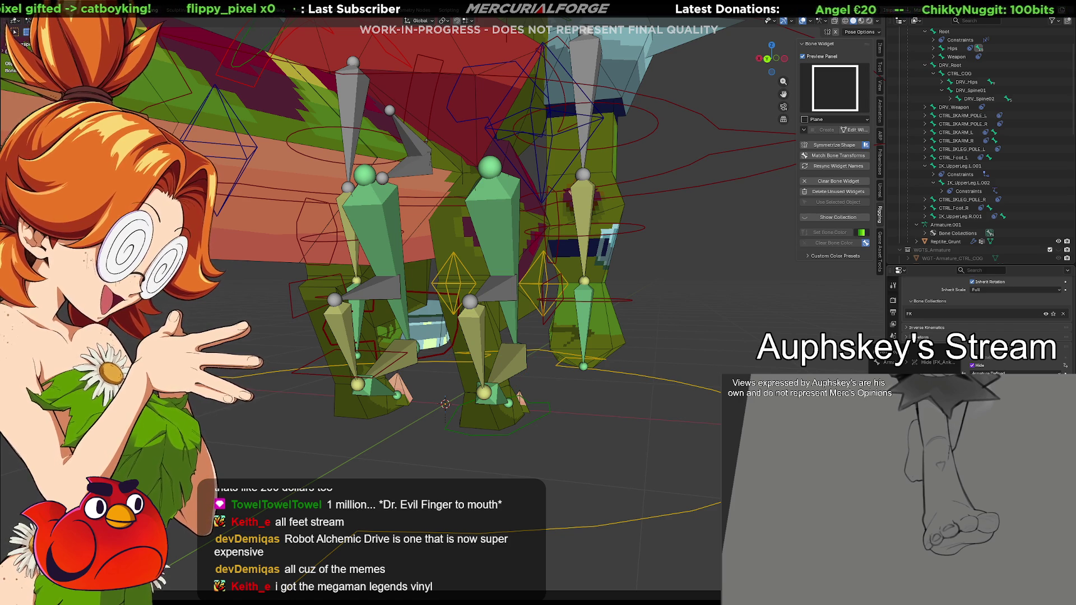
middle_drag(645, 337, 595, 369)
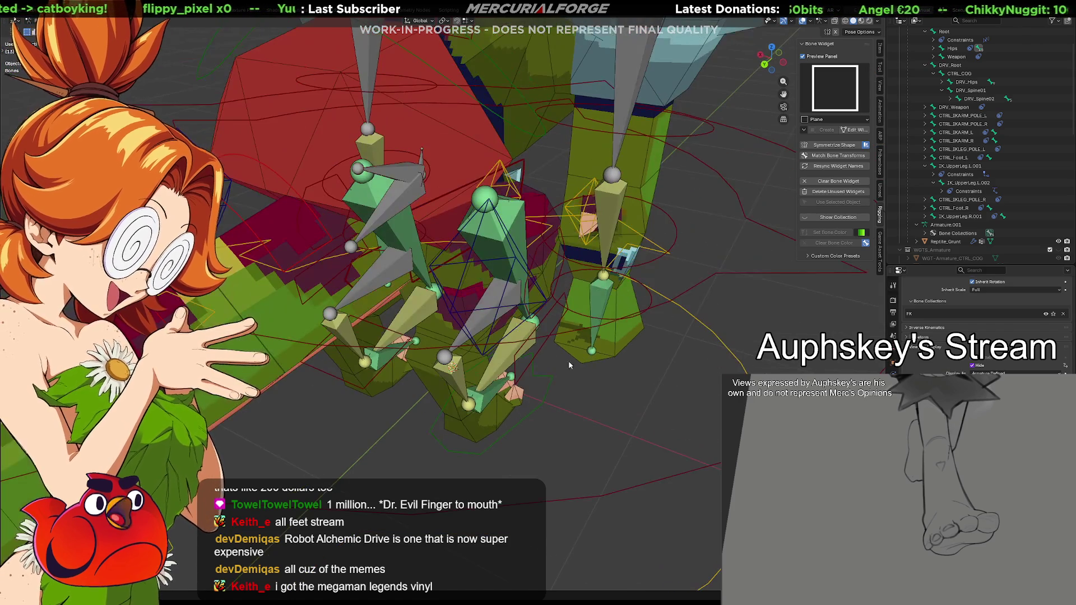
mouse_move(544, 344)
middle_down()
mouse_move(557, 358)
mouse_move(548, 347)
middle_up()
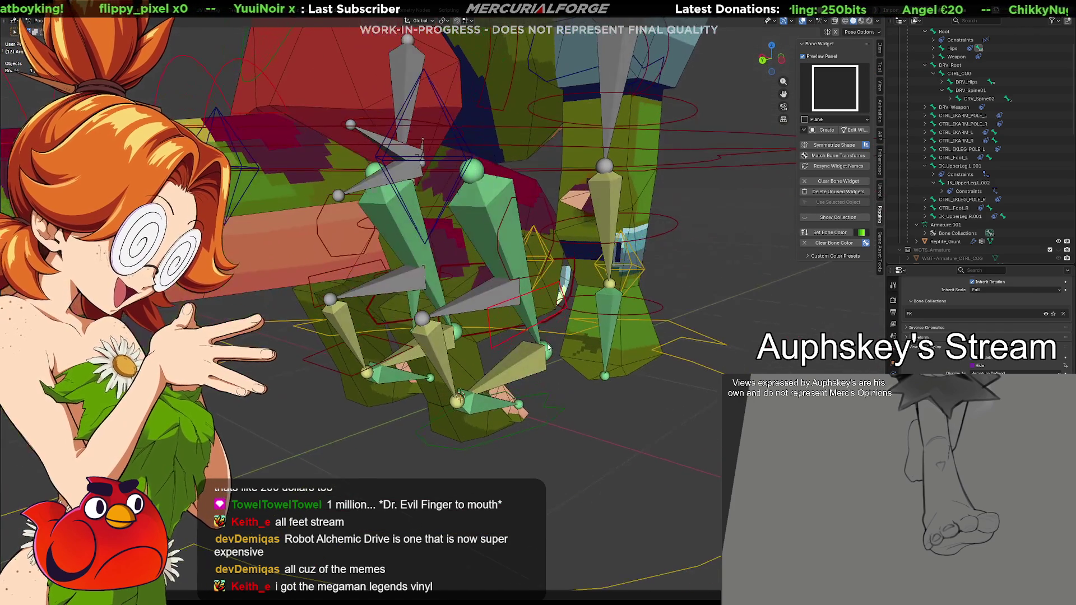
right_click(974, 369)
click(977, 371)
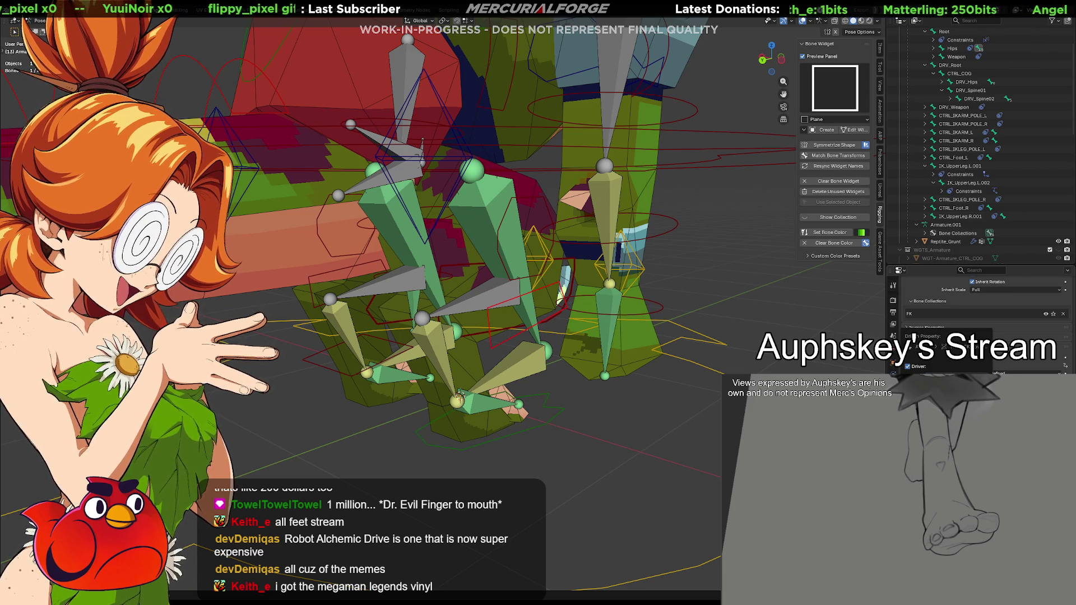
key(alt+a)
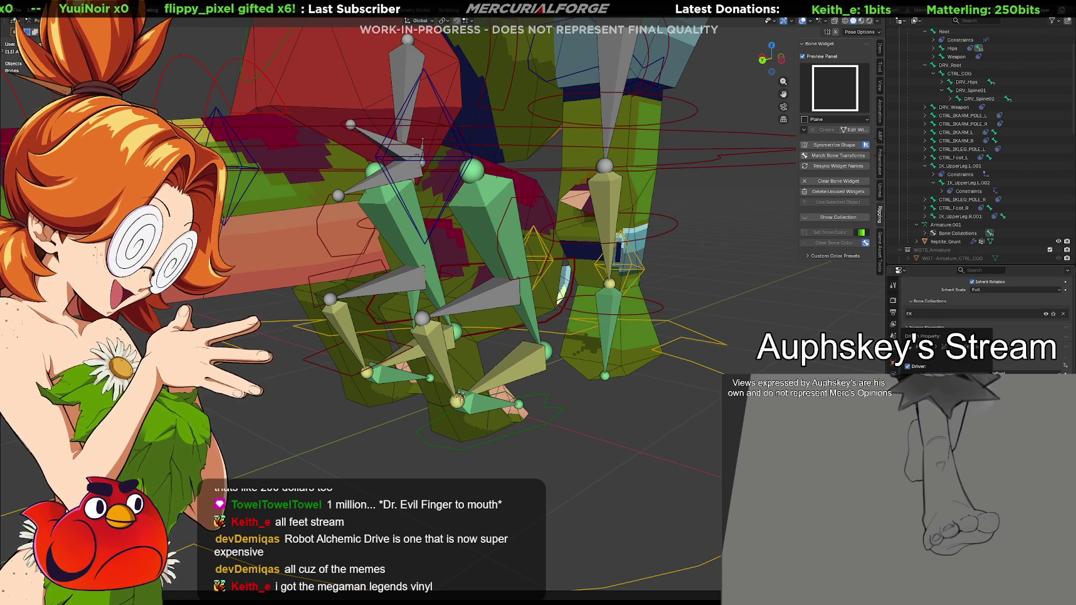
click(533, 195)
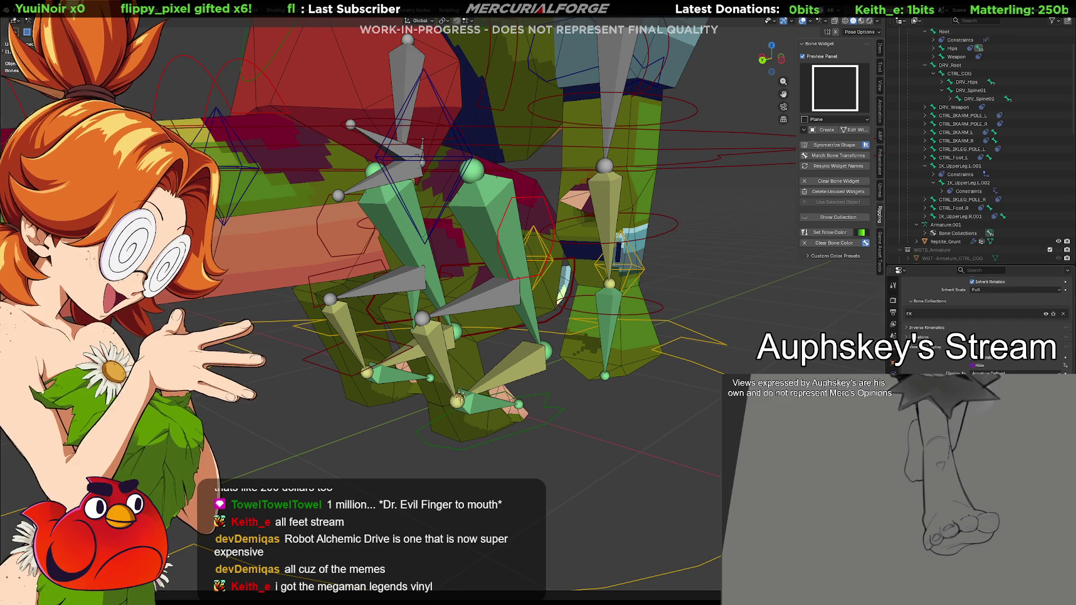
right_click(986, 361)
click(970, 365)
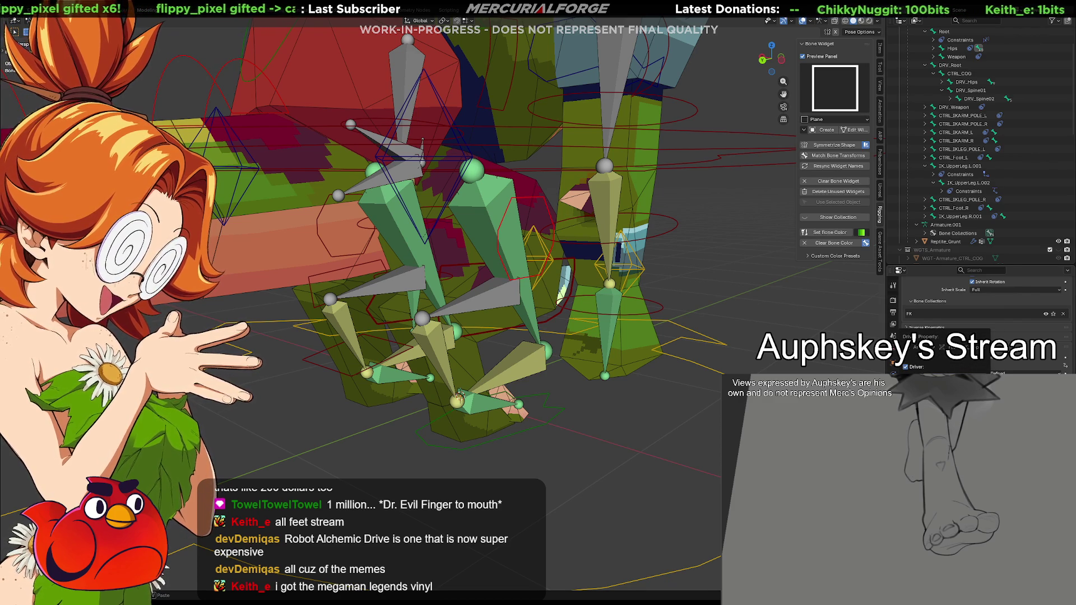
mouse_move(786, 297)
middle_down()
mouse_move(684, 304)
mouse_move(598, 336)
mouse_move(513, 331)
mouse_move(634, 334)
mouse_move(648, 348)
middle_up()
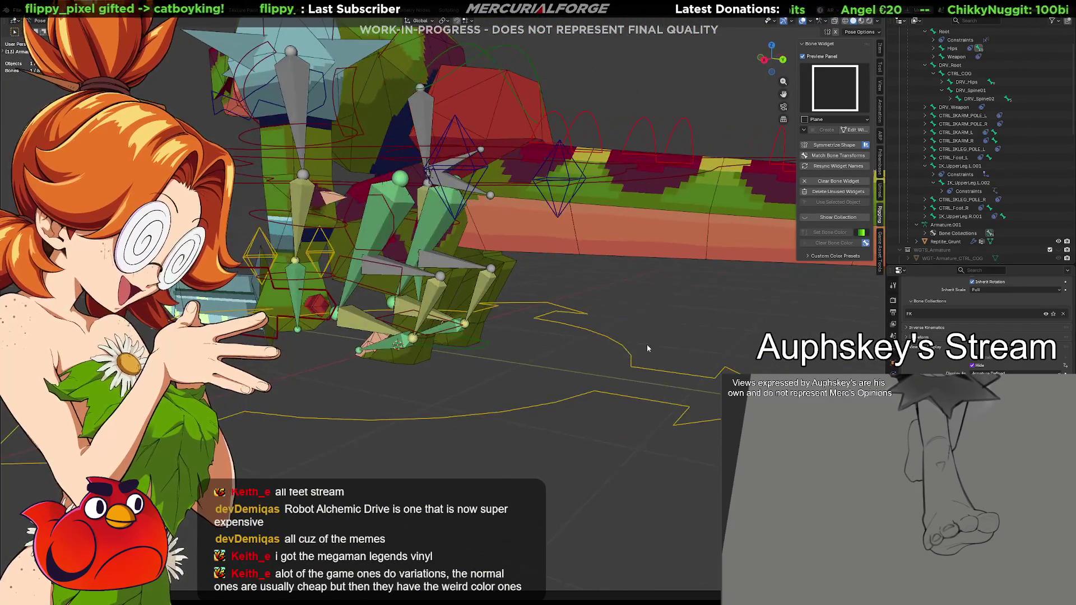
click(627, 356)
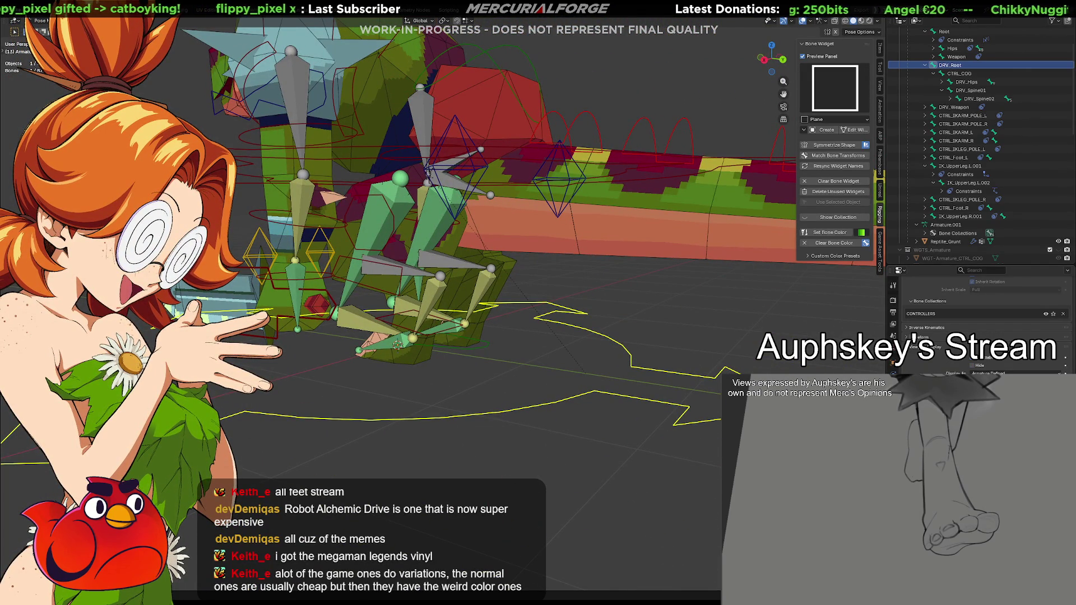
scroll(984, 320, down, 2)
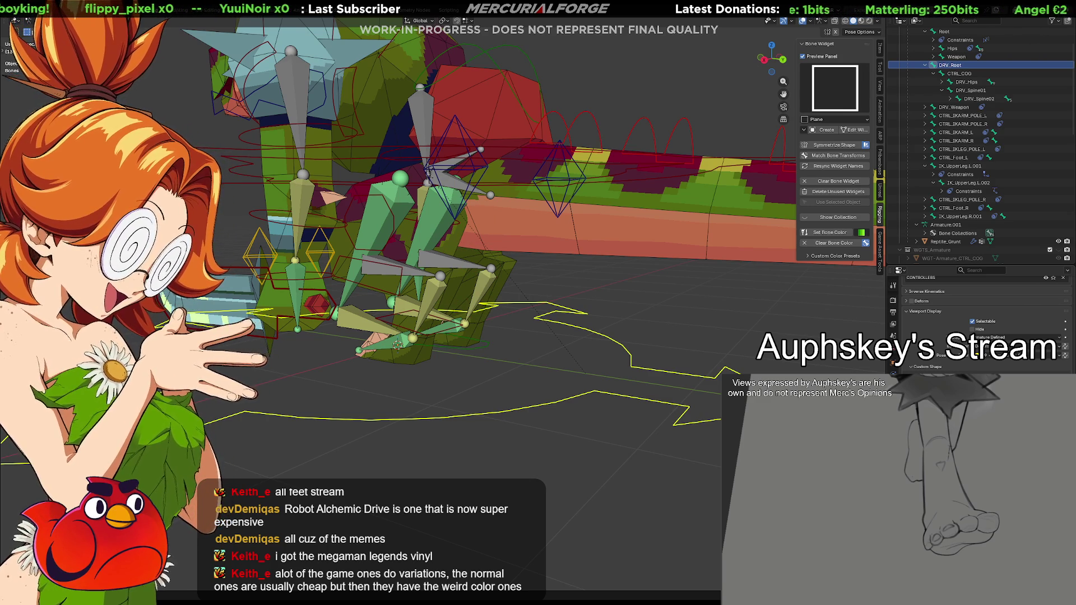
shift+middle_drag(454, 341, 513, 360)
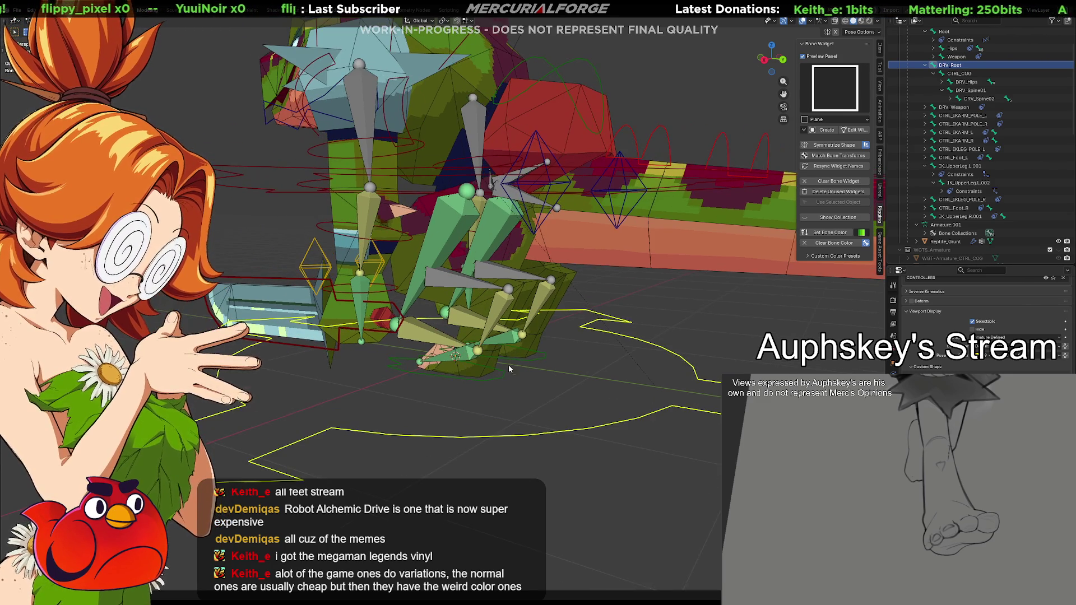
click(496, 372)
key(g)
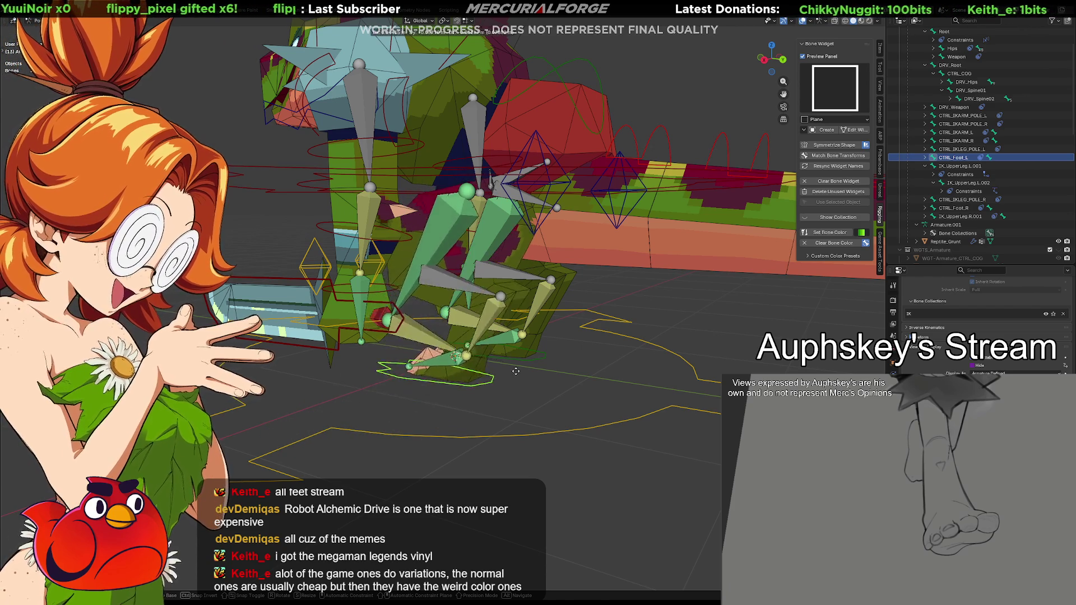
right_click(442, 432)
mouse_move(462, 419)
middle_down()
mouse_move(600, 419)
mouse_move(580, 360)
middle_up()
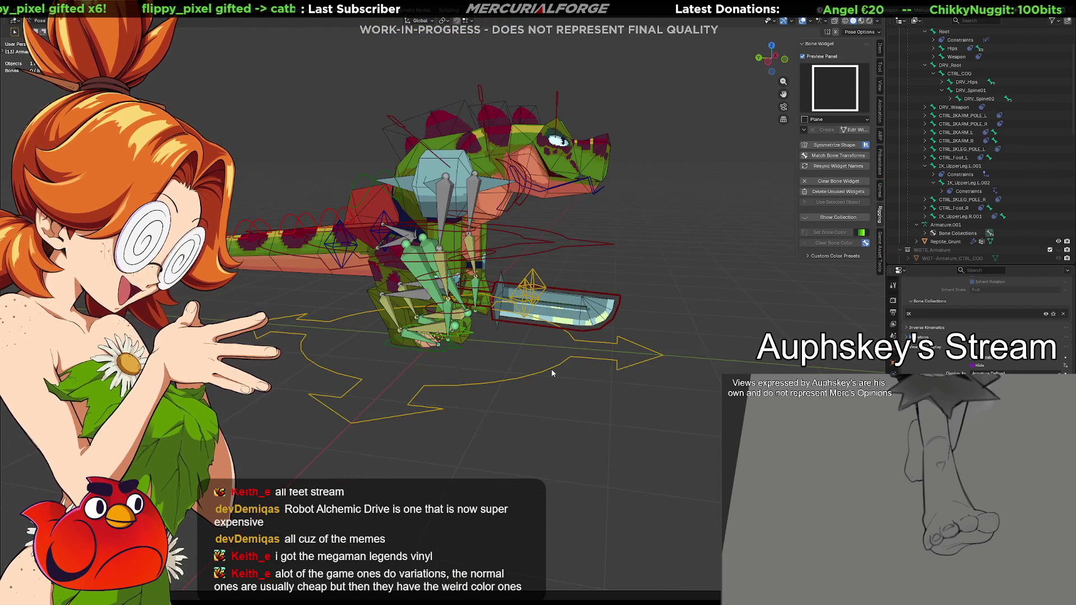
Test-grab the root and cancel, snap to front view (numpad 1), and show the sidebar's Item tab.
click(579, 362)
key(g)
right_click(342, 394)
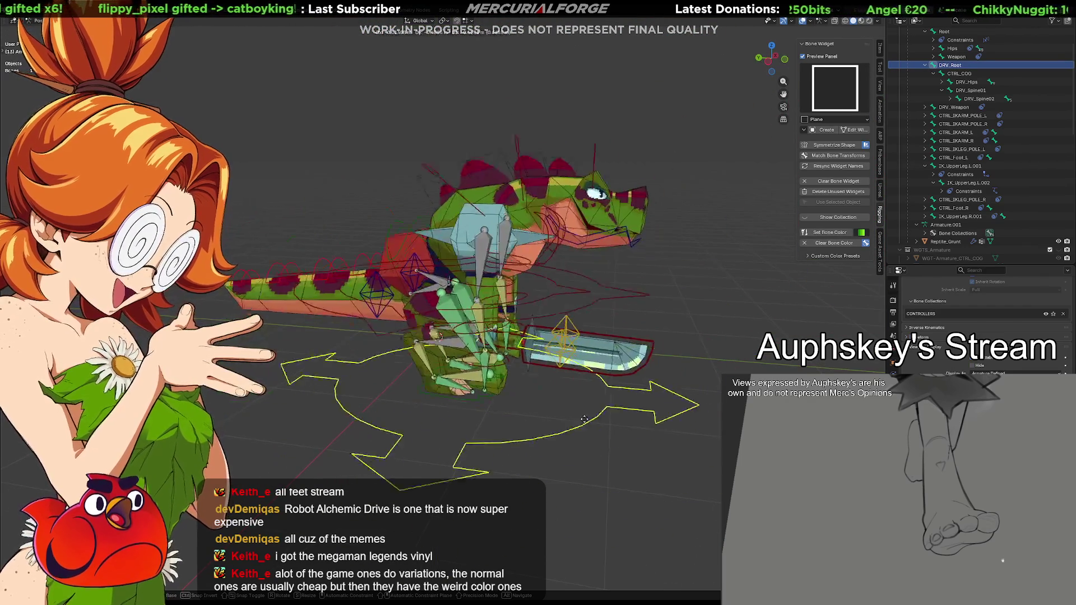
click(605, 452)
middle_drag(605, 454, 210, 459)
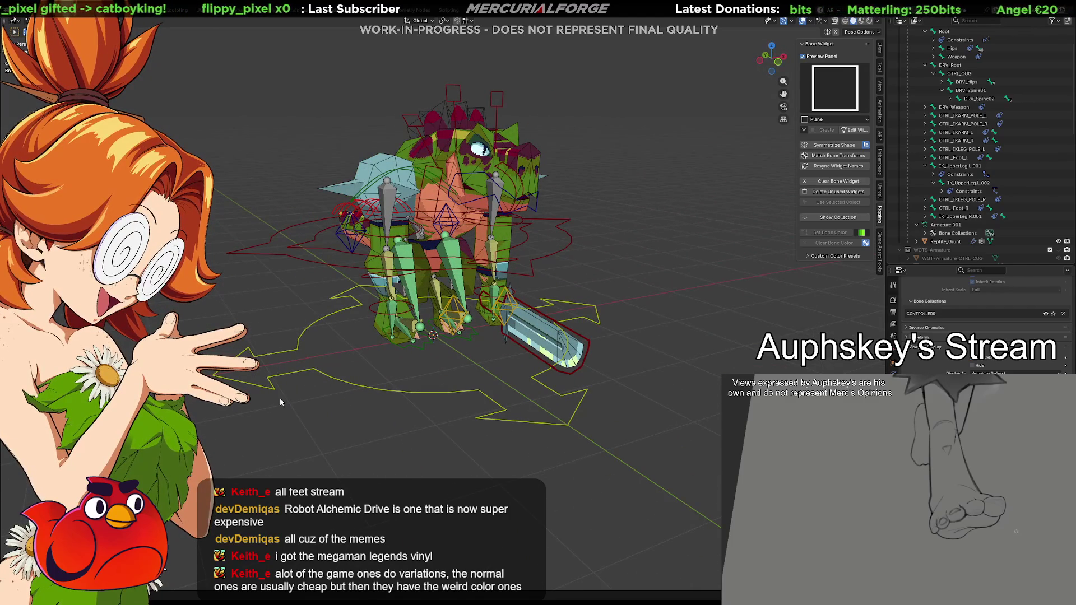
key(KP_1)
click(881, 49)
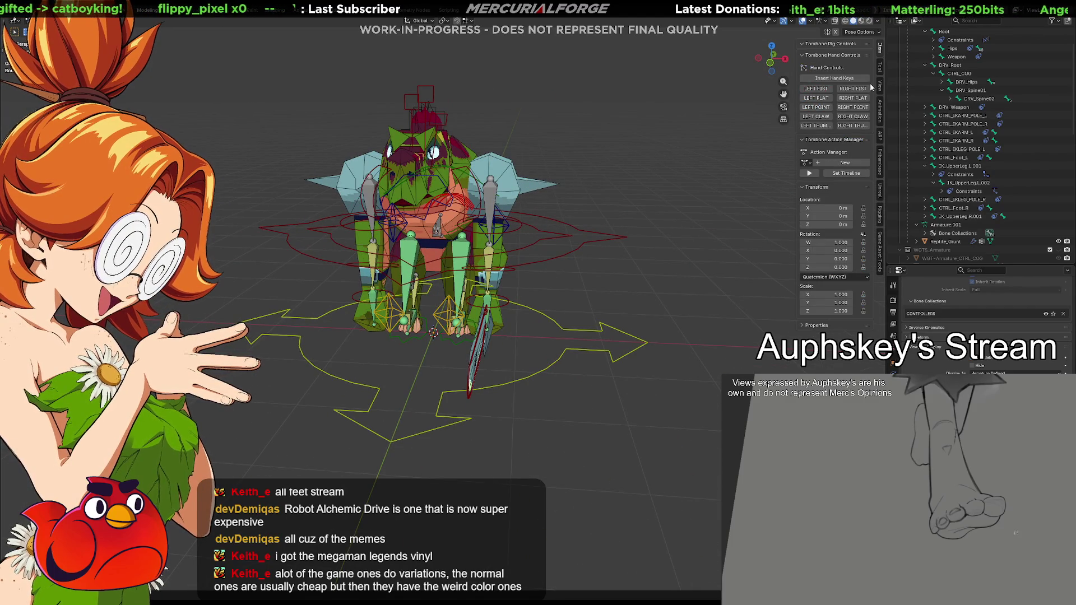
mouse_move(724, 318)
middle_down()
mouse_move(625, 337)
mouse_move(604, 229)
middle_up()
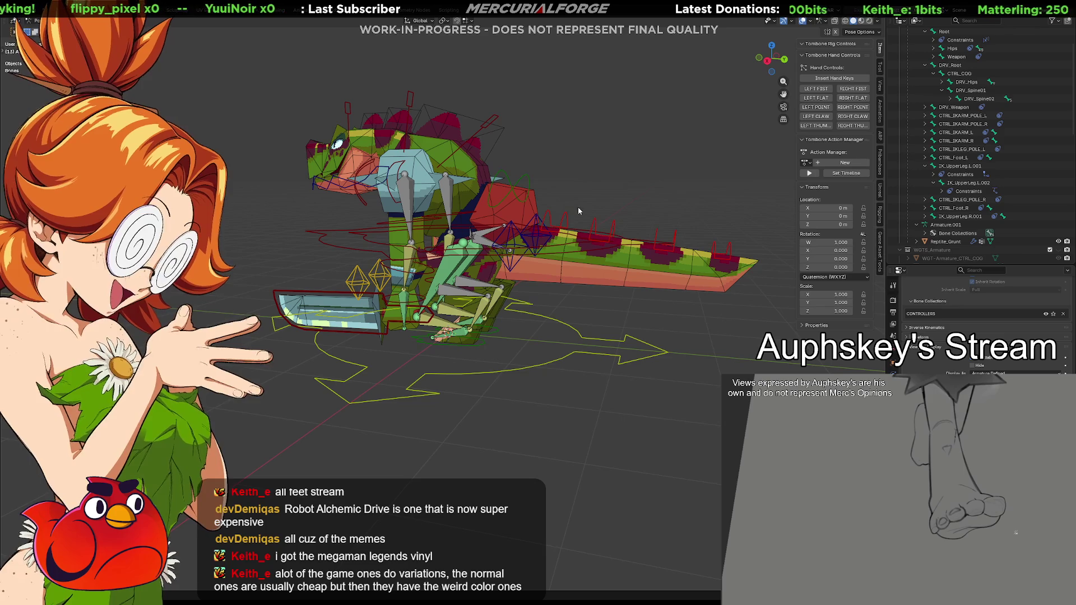
Select the tail bones through the tip, frame the tail, and open the Pivot Point pie.
click(605, 229)
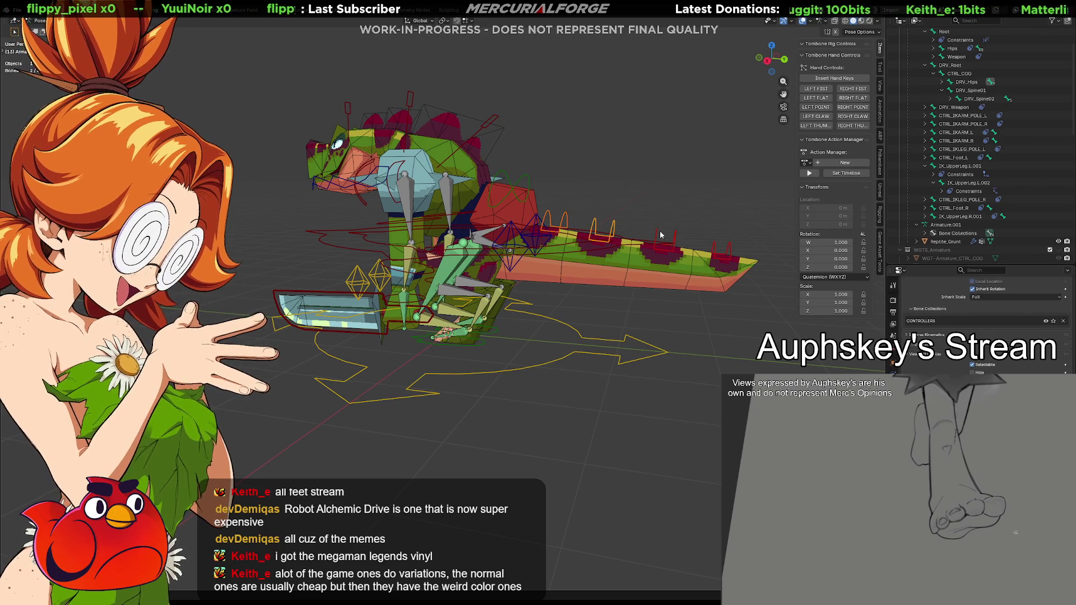
click(732, 250)
shift+middle_drag(734, 248, 634, 265)
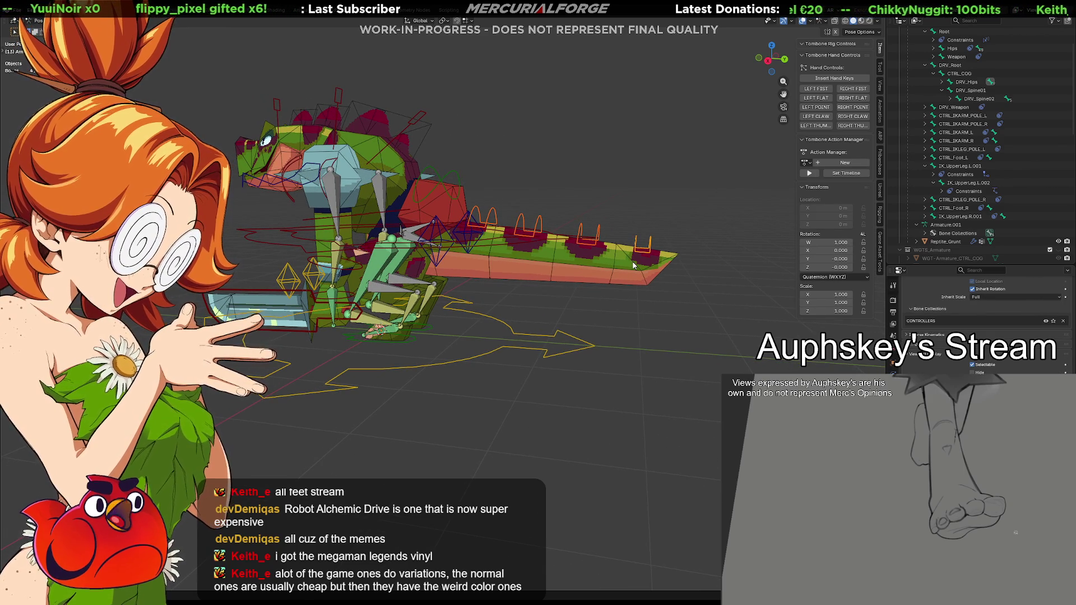
shift+middle_drag(634, 265, 631, 321)
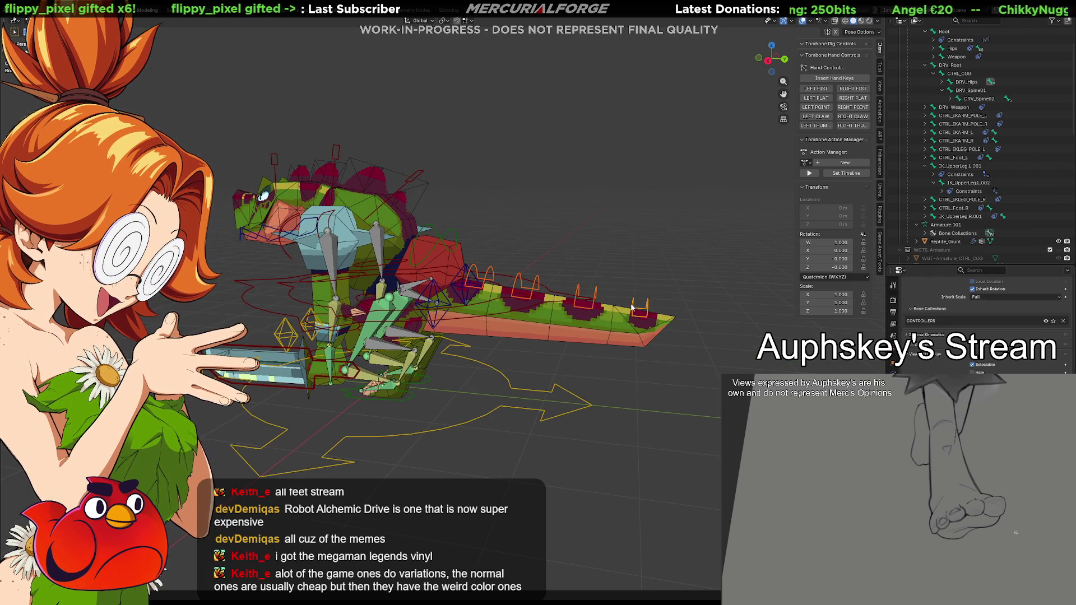
shift+middle_drag(626, 318, 626, 295)
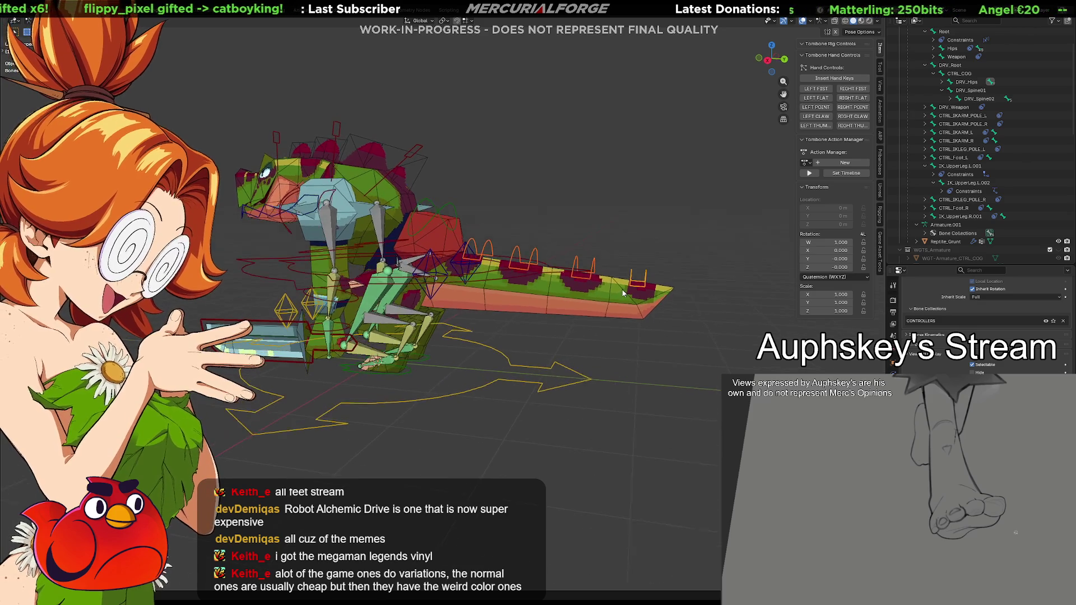
scroll(624, 293, up, 1)
shift+middle_drag(624, 294, 599, 306)
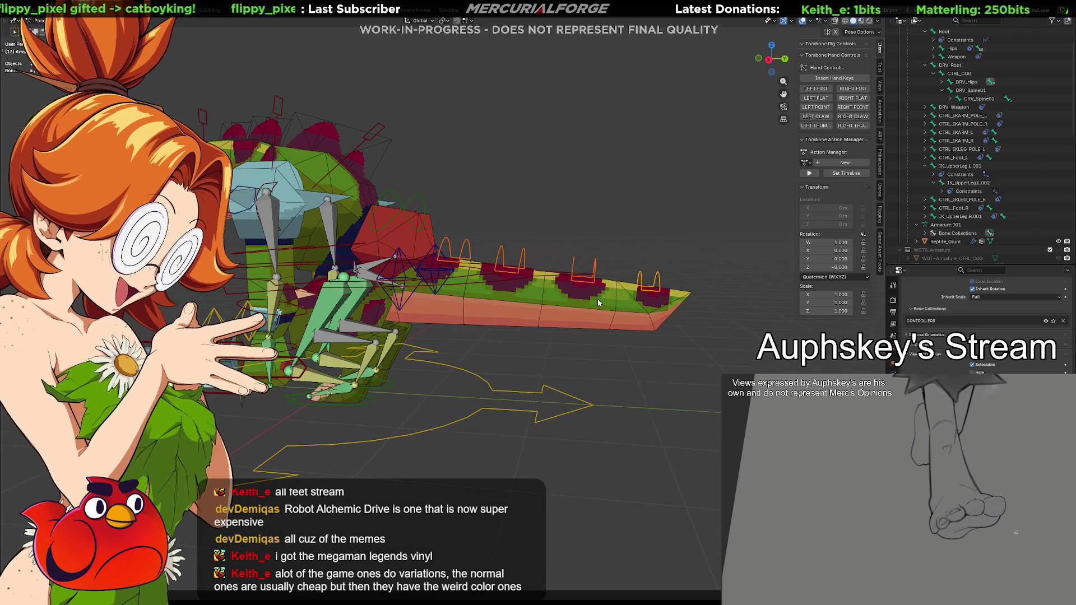
shift+middle_drag(598, 298, 580, 302)
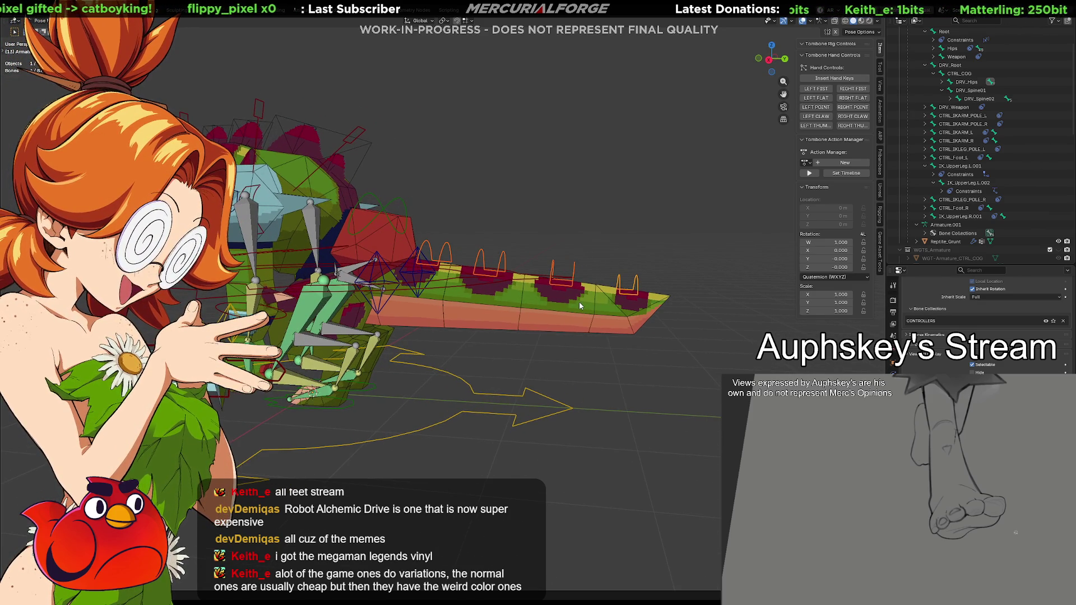
key(period)
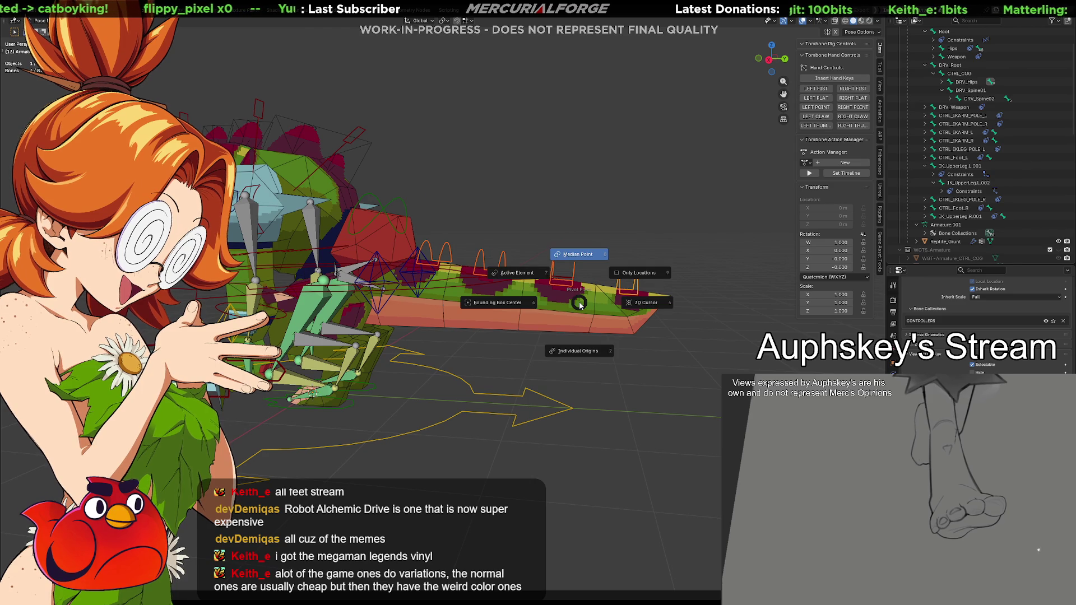
Set the pivot to Individual Origins and test-rotate the tail, cancelling back to rest.
click(588, 352)
key(r)
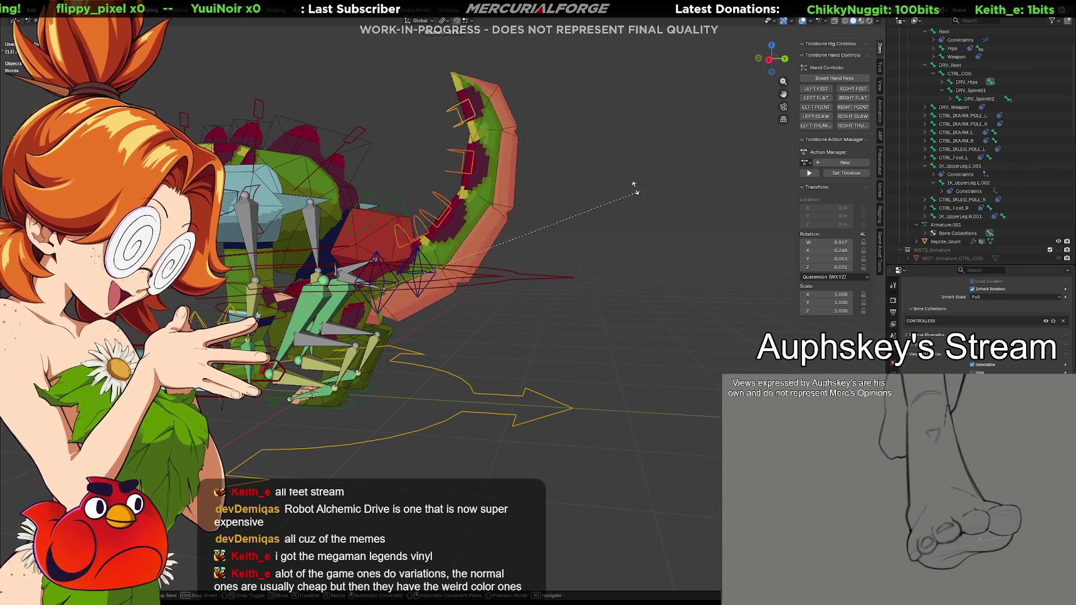
click(603, 353)
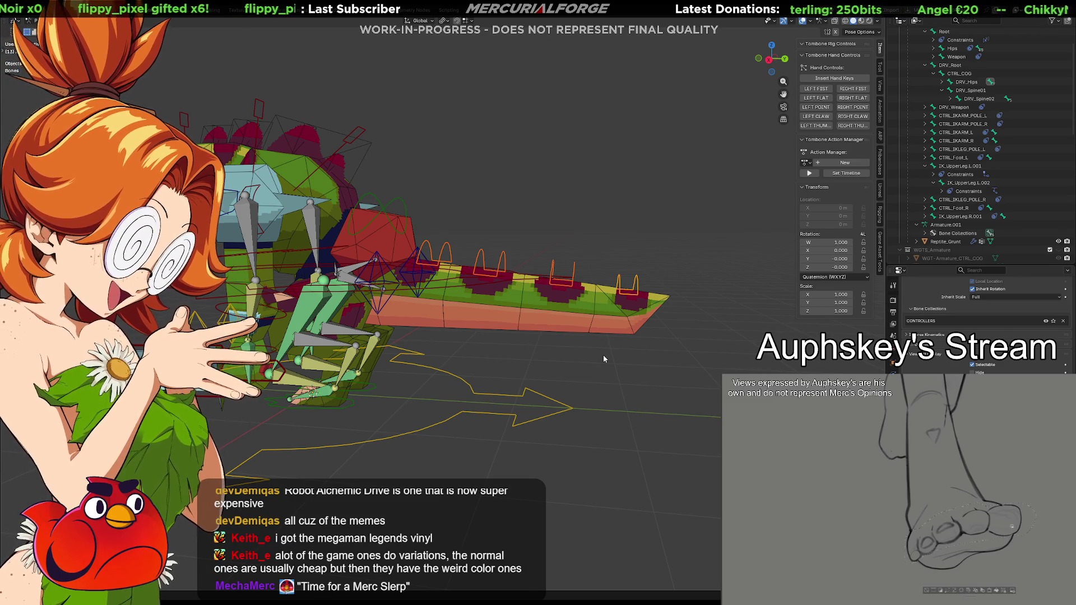
Select and clear all bones, stay in Pose Mode, then select the DRV_Root control.
key(a)
key(alt+a)
middle_drag(604, 359, 546, 372)
scroll(545, 372, up, 2)
key(ctrl+Tab)
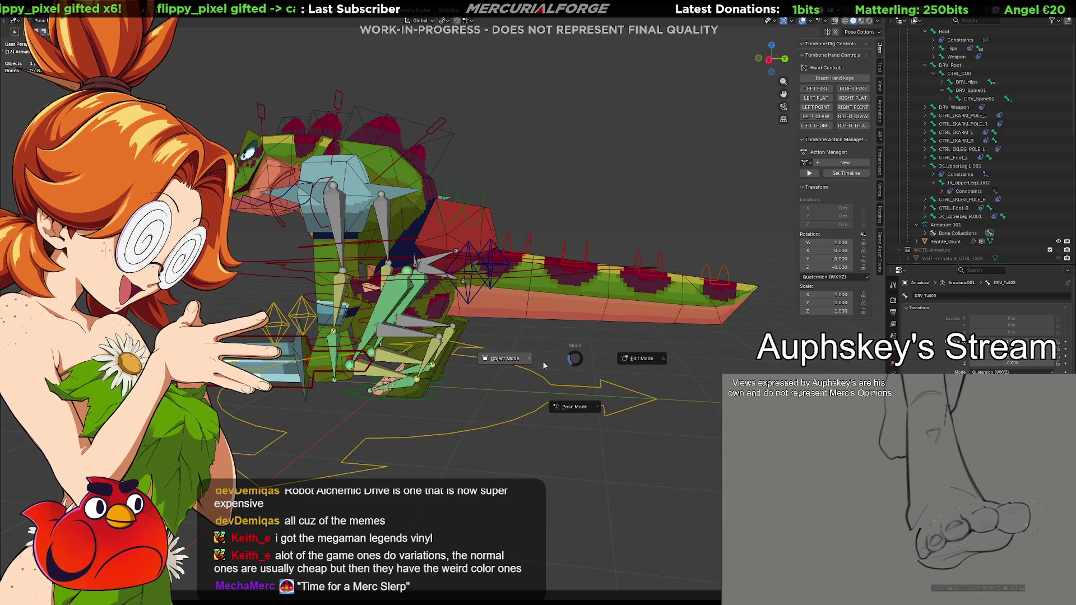
click(575, 359)
mouse_move(544, 371)
middle_down()
mouse_move(604, 378)
mouse_move(541, 397)
middle_up()
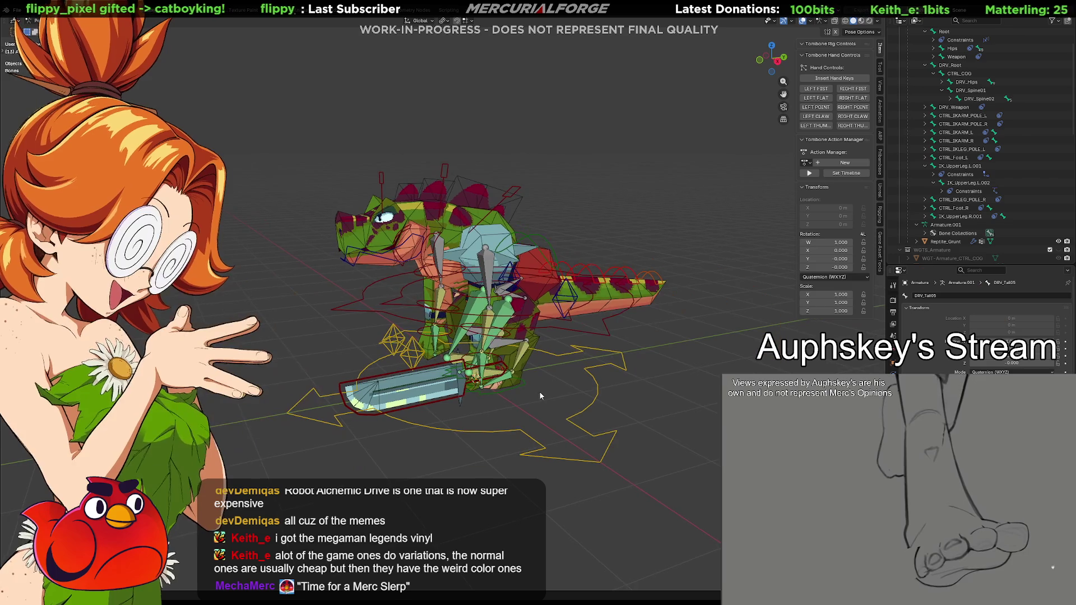
click(600, 392)
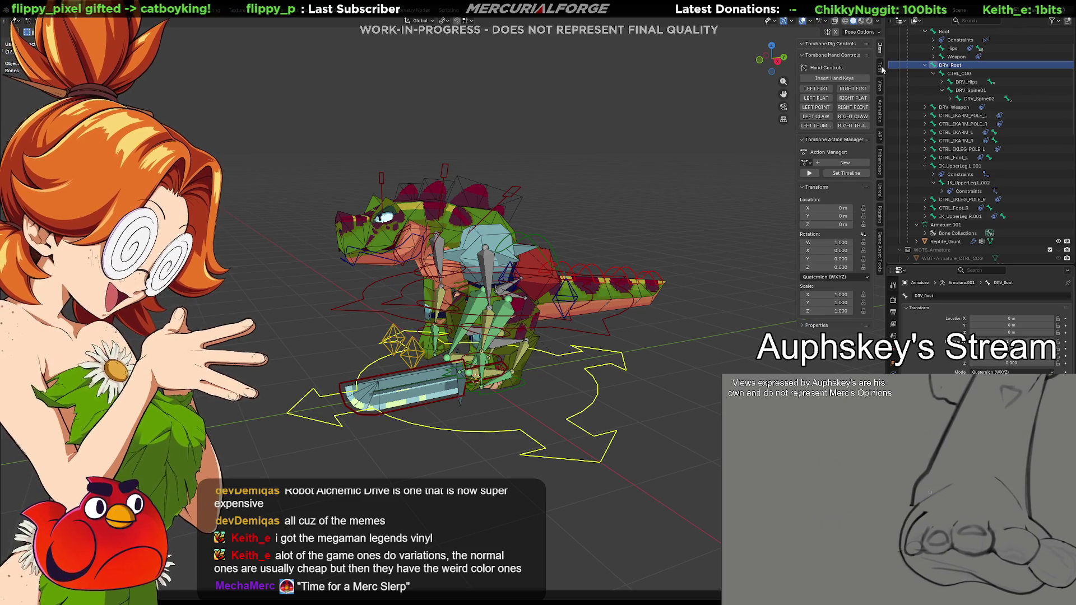
Show the PROTO FBX Export panel from the sidebar's Game Asset Tools tab.
mouse_move(725, 270)
middle_down()
mouse_move(654, 352)
mouse_move(610, 372)
mouse_move(653, 358)
mouse_move(649, 372)
mouse_move(664, 328)
mouse_move(662, 364)
mouse_move(665, 329)
mouse_move(613, 324)
mouse_move(670, 300)
middle_up()
scroll(665, 327, up, 1)
scroll(666, 320, up, 1)
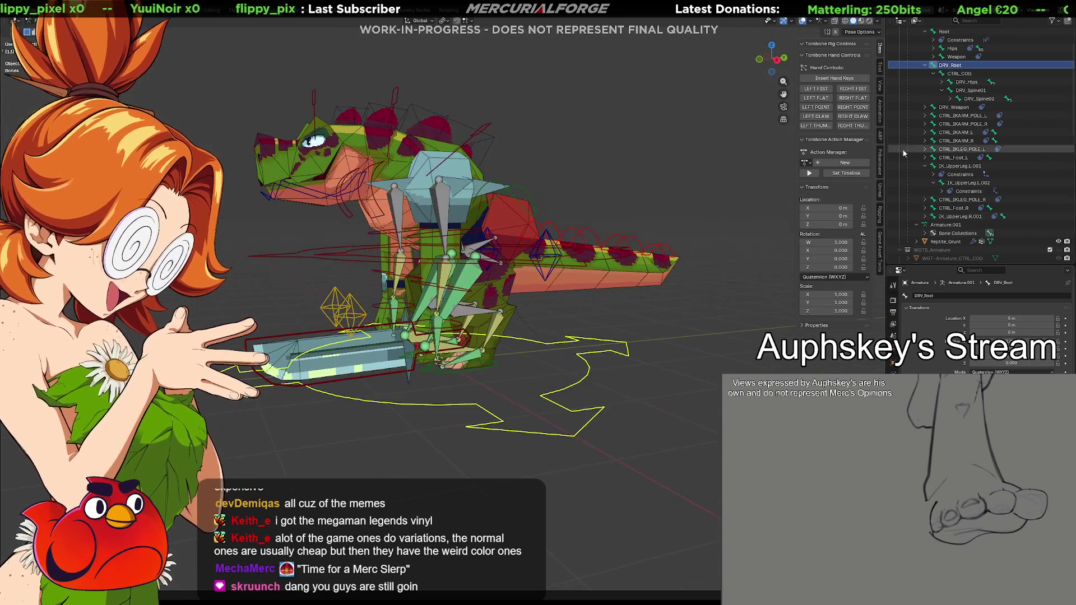
click(882, 242)
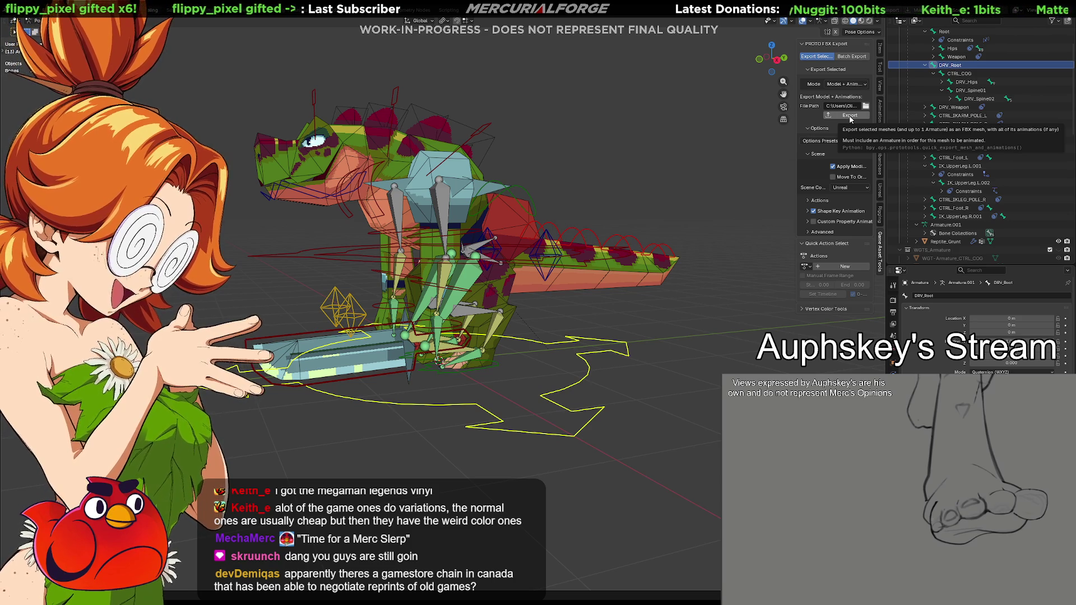
After the no-meshes error, export Reptile_Grunt plus its Armature as FBX from Object mode.
click(850, 116)
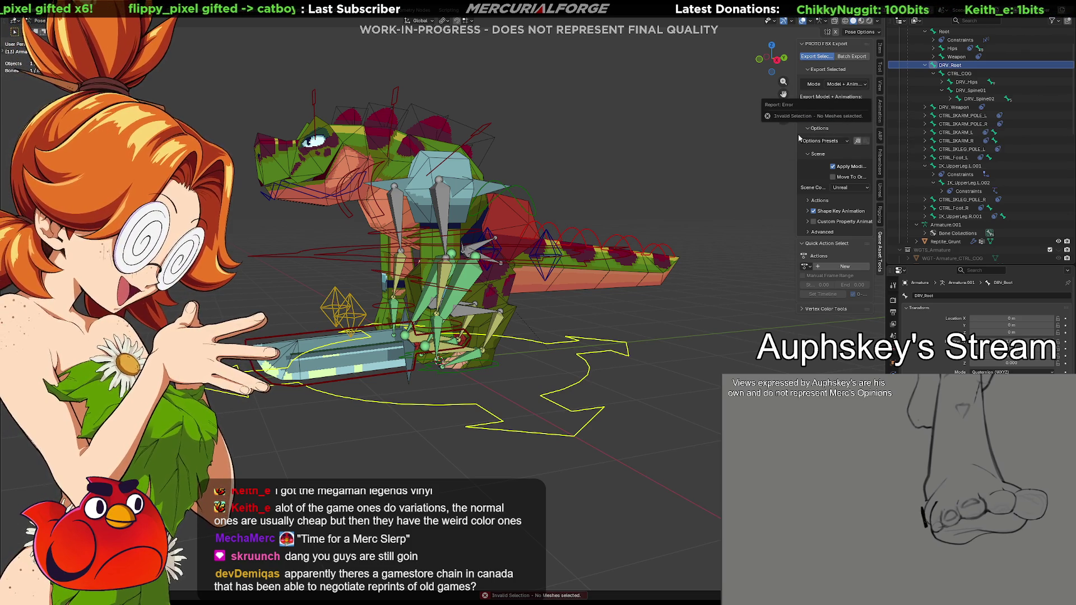
click(574, 288)
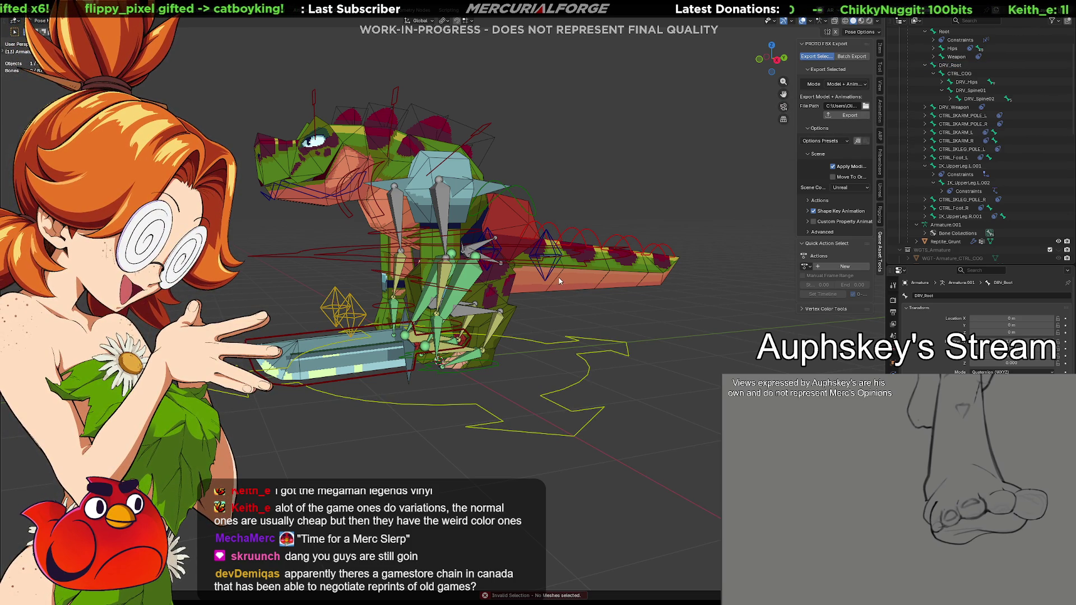
key(ctrl+Tab)
click(577, 281)
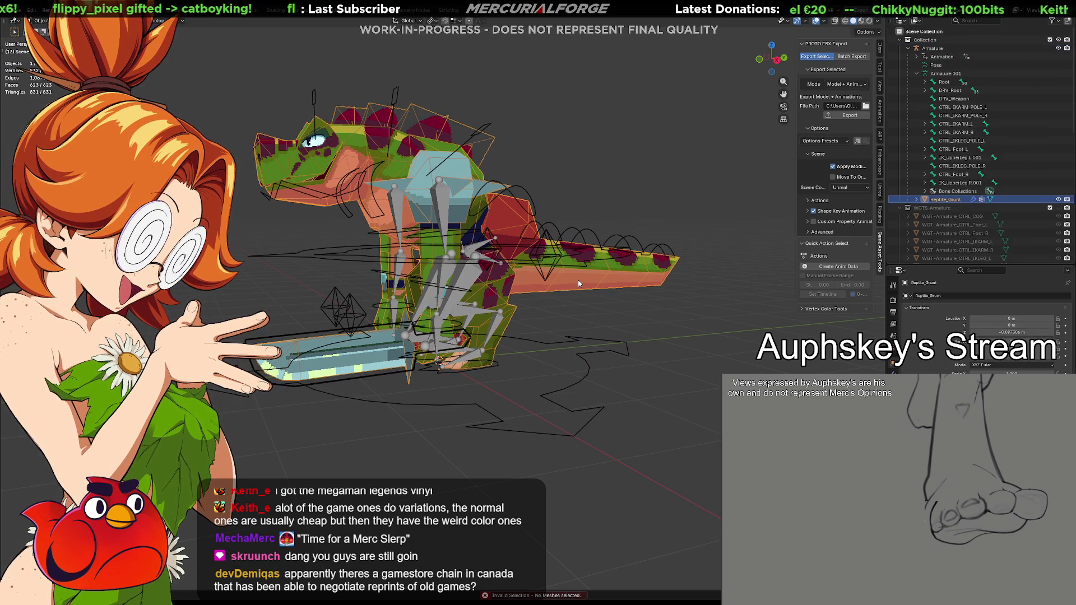
shift+click(563, 340)
click(850, 116)
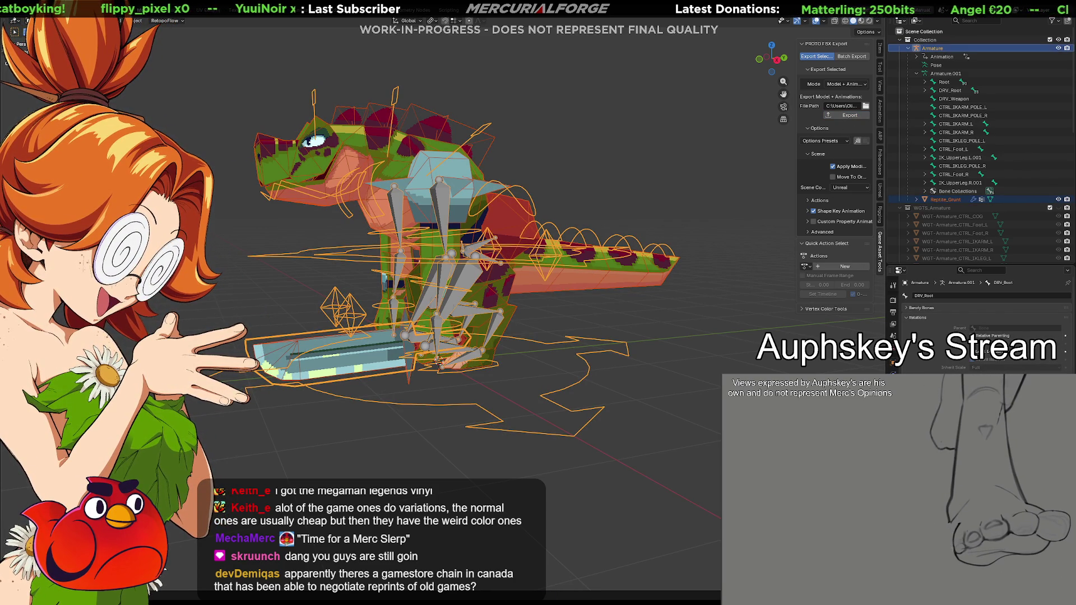
key(alt+Tab)
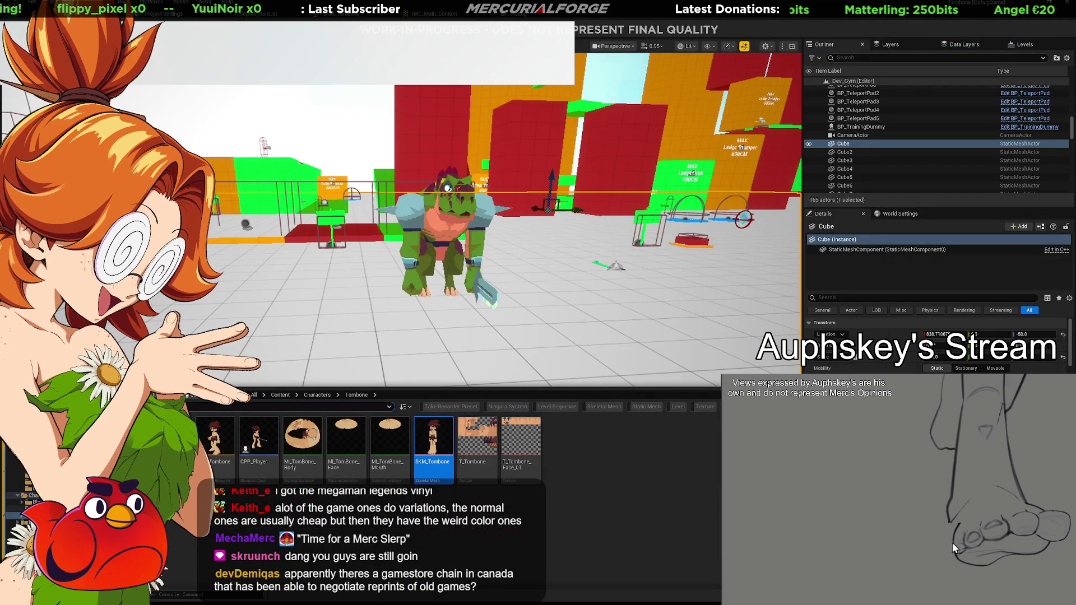
Check the Reptile folder's assets in Unreal's Content Drawer, then go back to Blender.
click(22, 509)
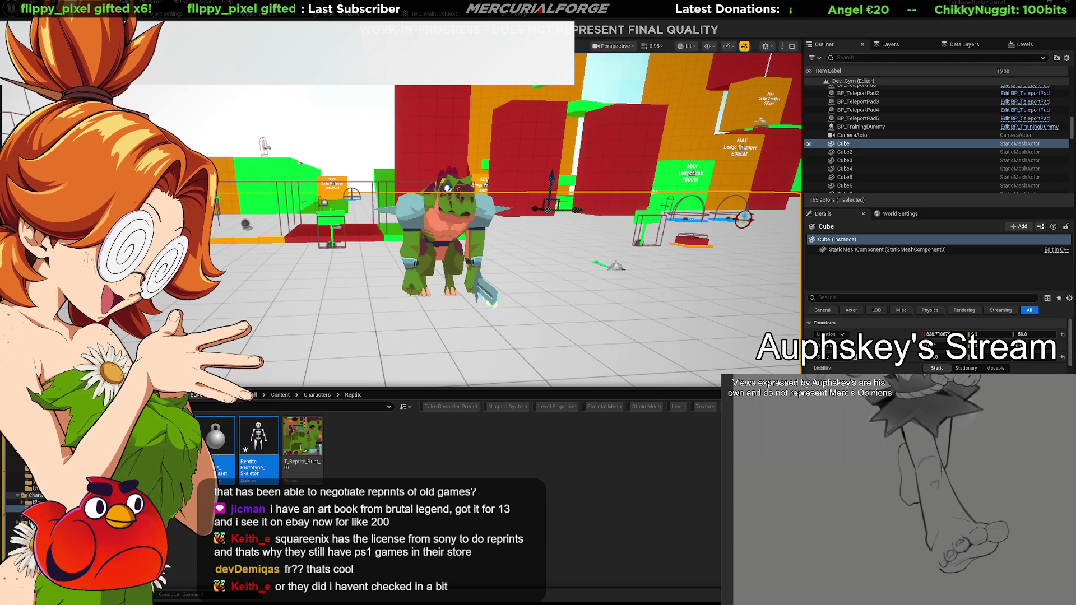
key(ctrl+space)
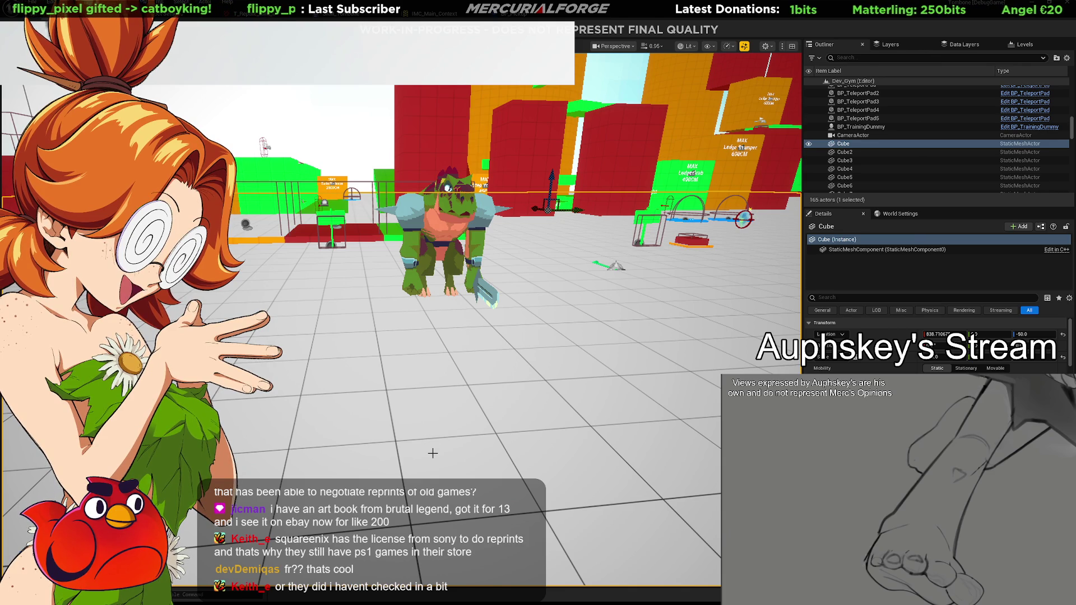
key(ctrl+space)
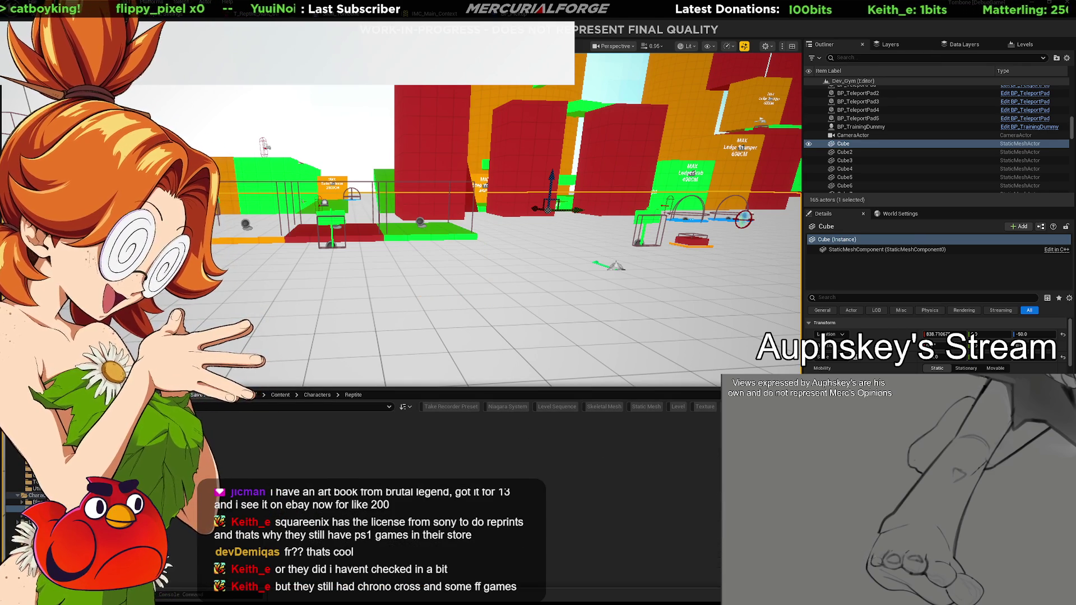
key(alt+Tab)
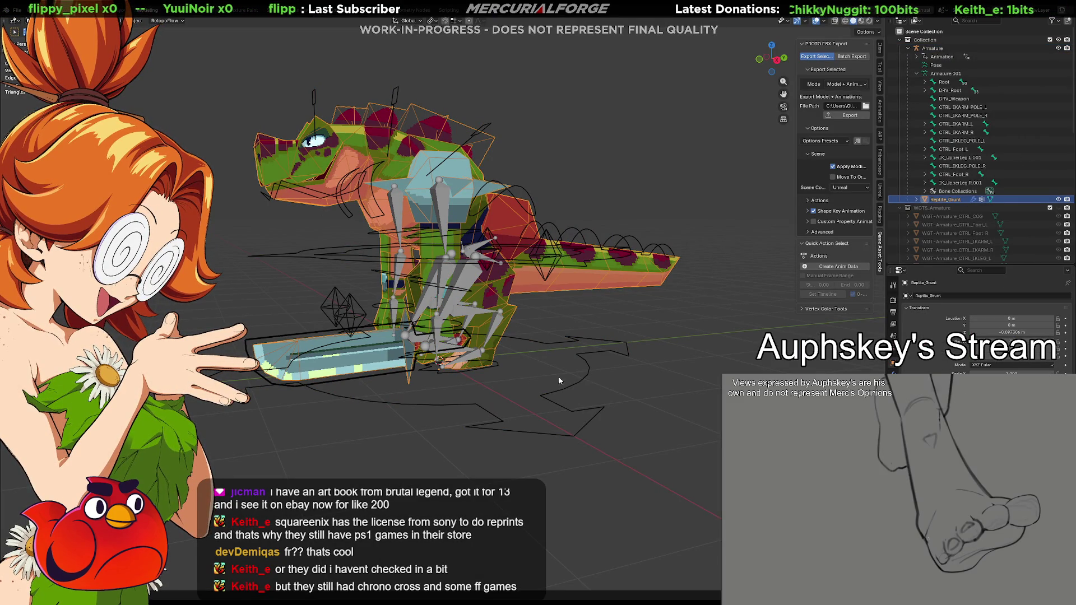
With the Armature selected, set export Mode to Separate Animations and re-export the reptile.
click(578, 378)
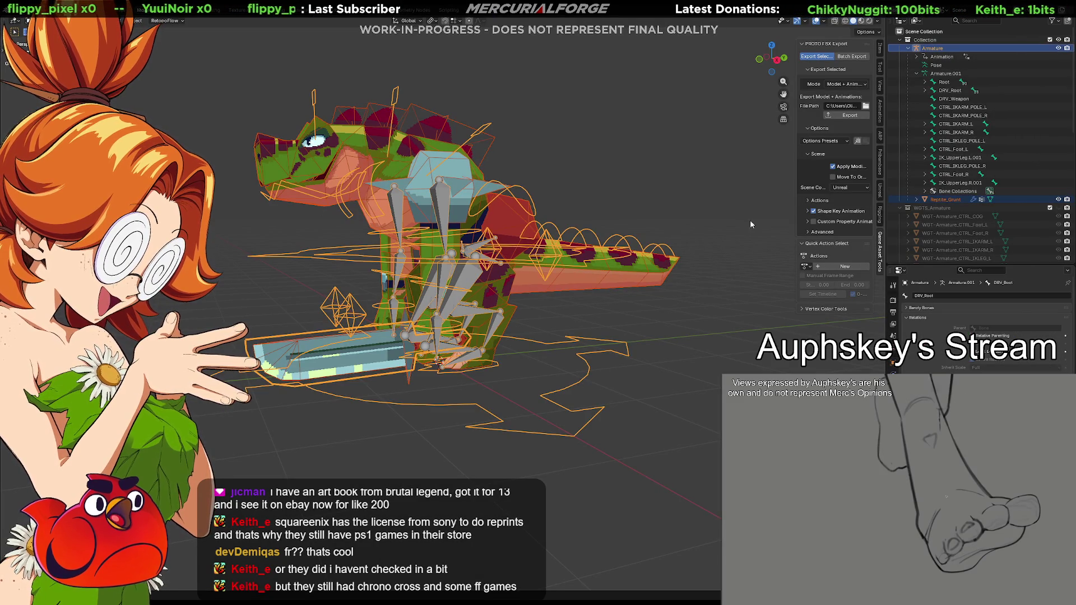
click(864, 84)
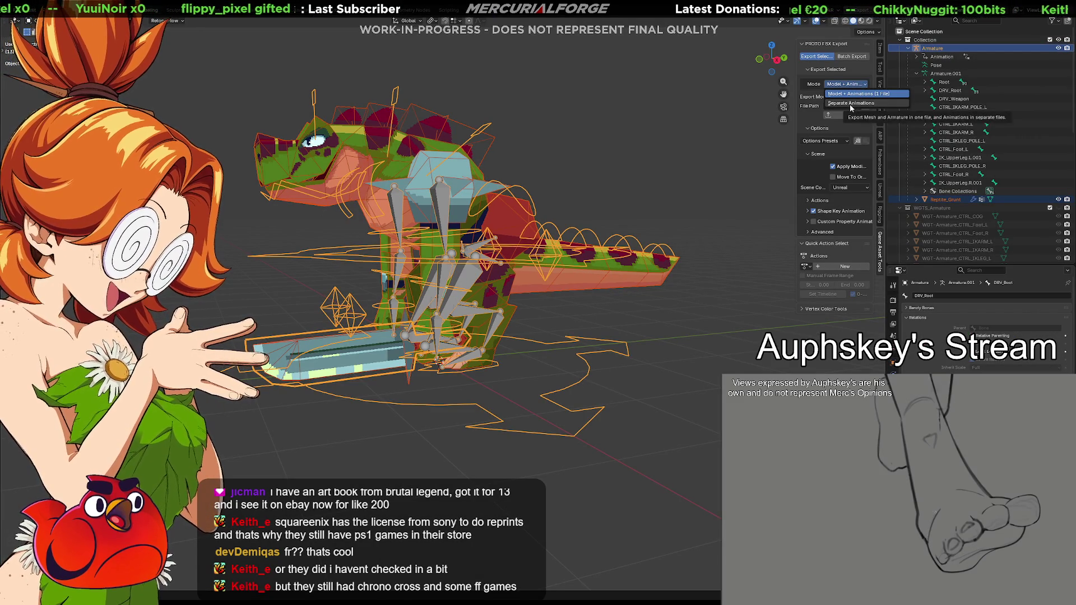
click(851, 104)
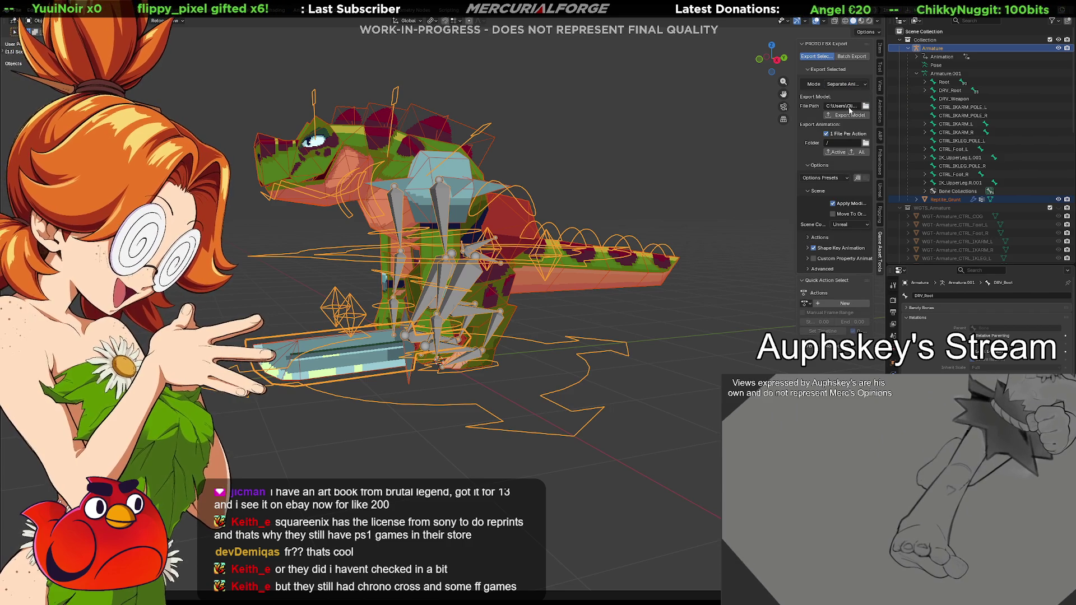
click(850, 116)
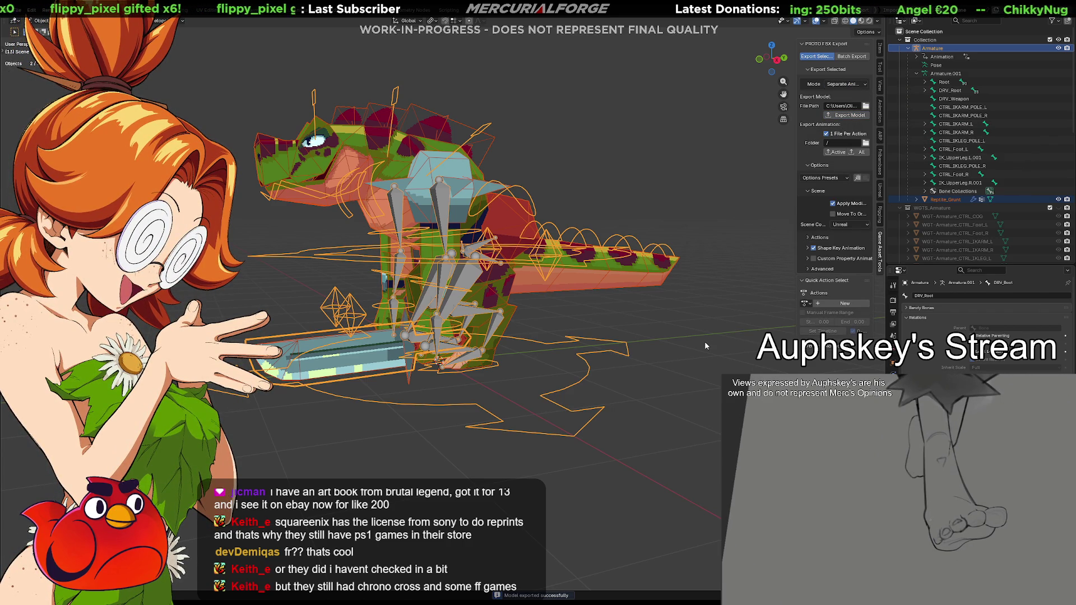
key(alt+Tab)
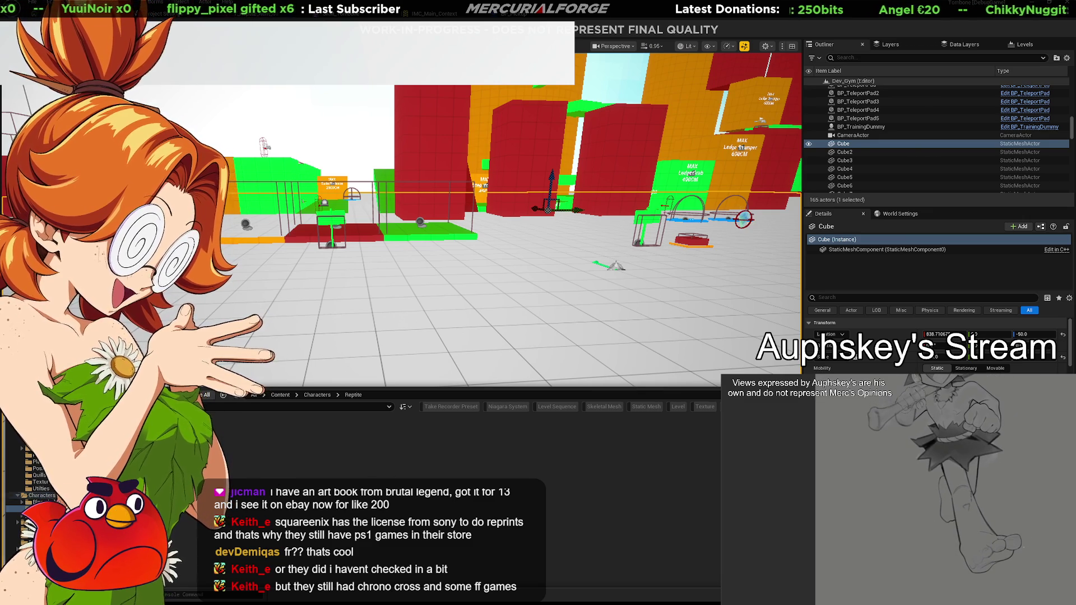
Refresh the Reptile folder and drag the ReptilePrototype2 skeletal mesh into the test level.
click(39, 495)
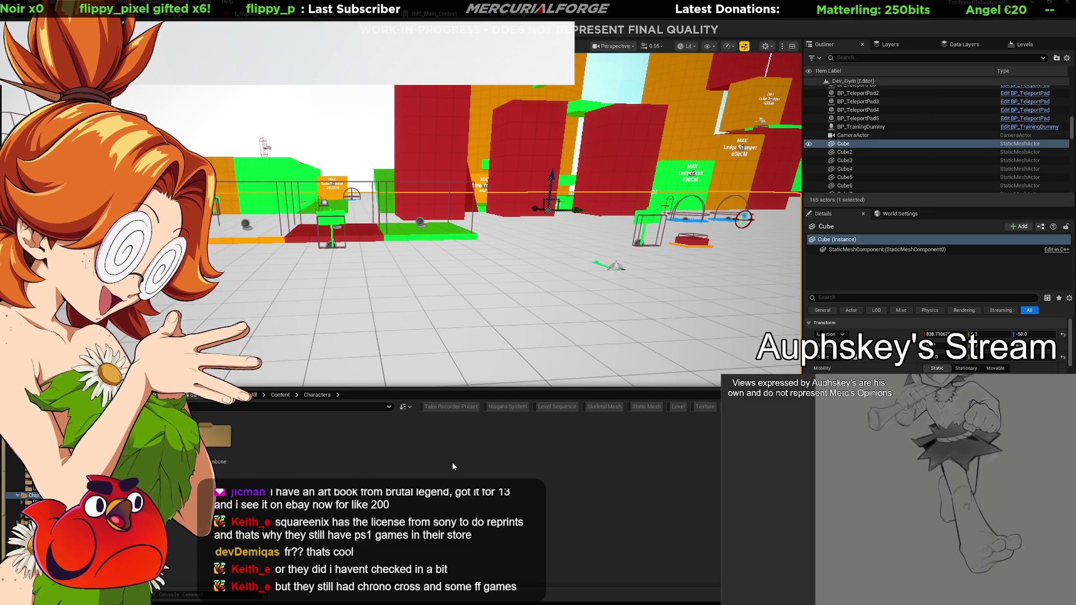
click(22, 509)
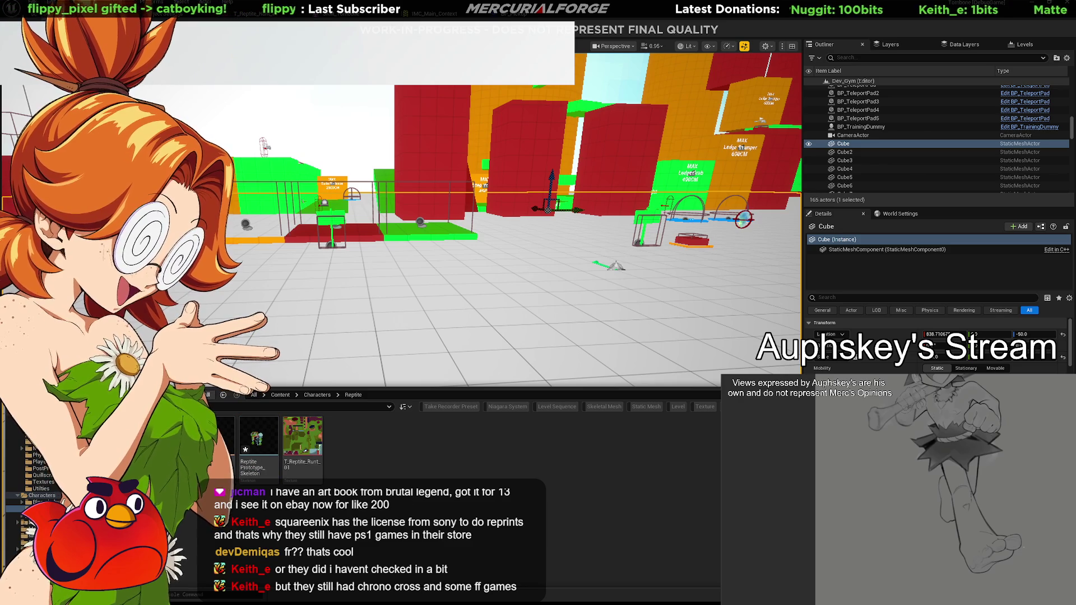
mouse_move(219, 443)
mouse_down()
mouse_move(403, 306)
mouse_move(399, 323)
mouse_up()
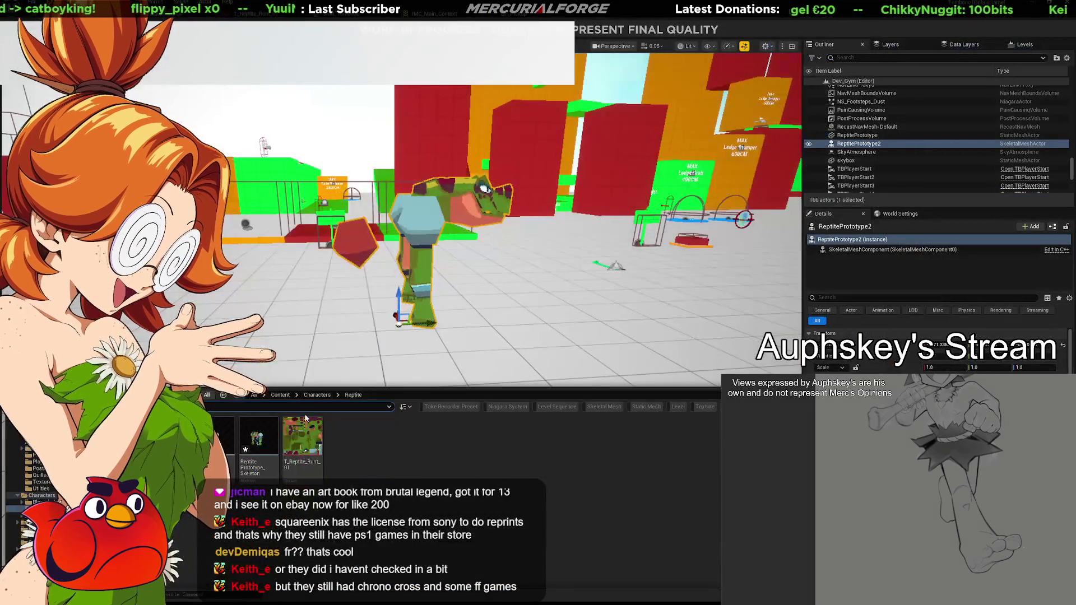
Close the Content Drawer with Ctrl+Space to inspect the placed reptile, then switch to Blender.
key(ctrl+space)
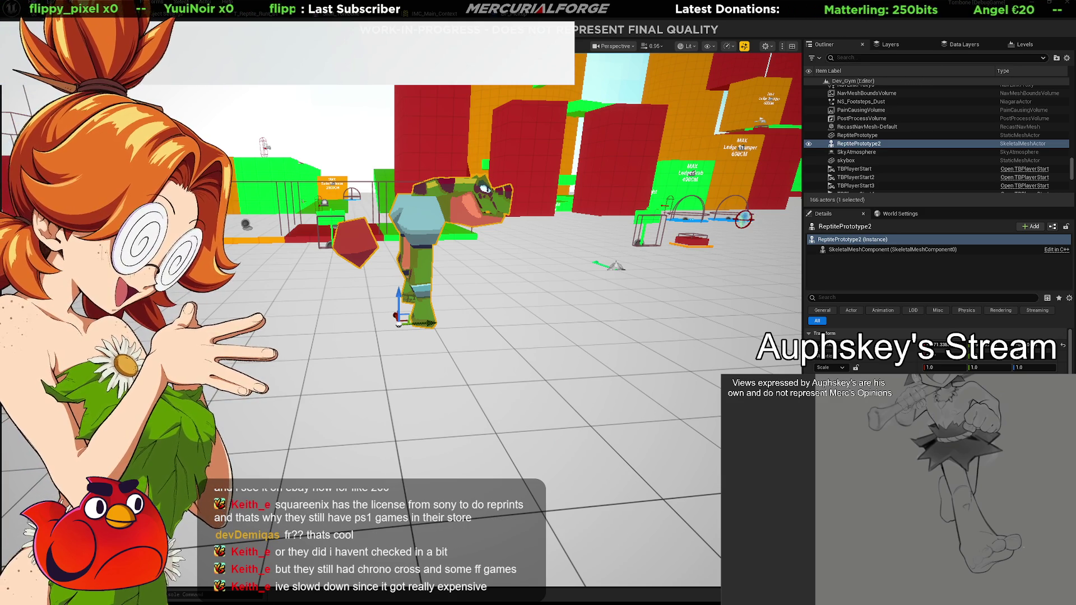
key(alt+Tab)
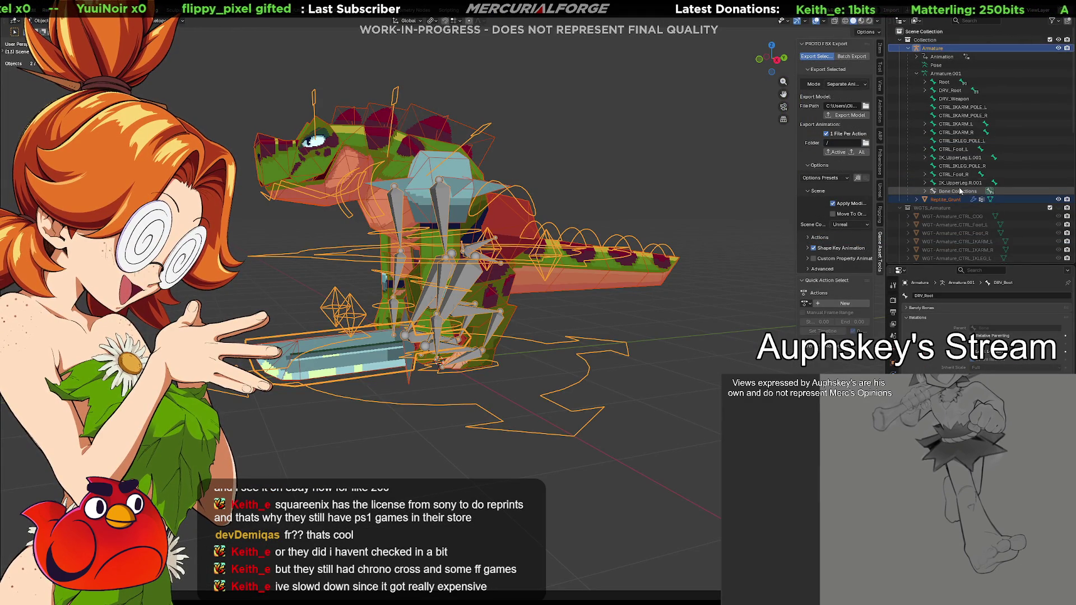
Fully expand Armature.001 in the Outliner, select the Root bone, and scroll through its hierarchy.
click(917, 57)
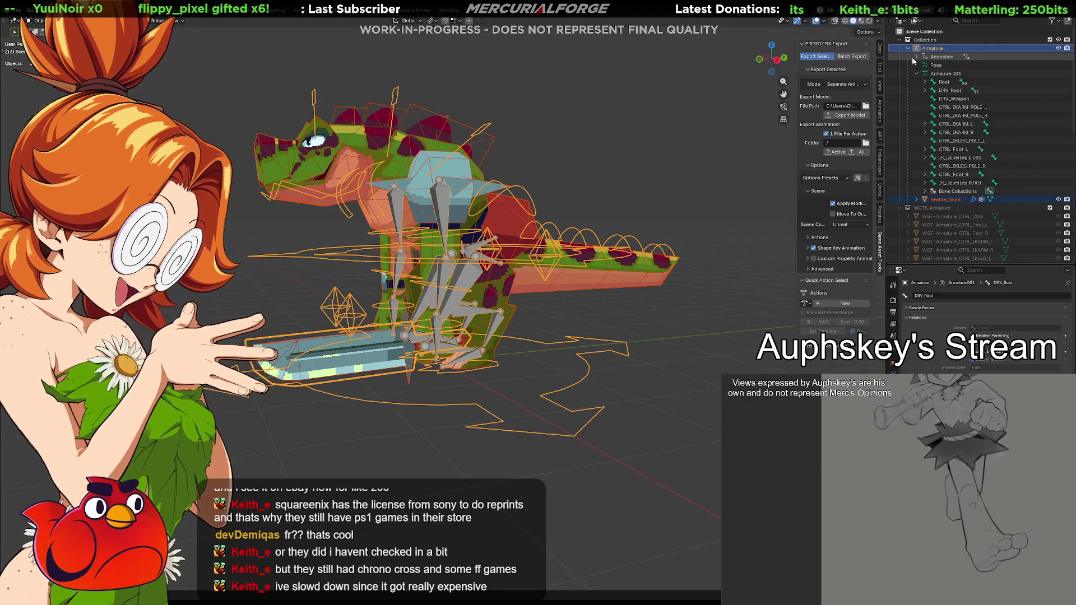
click(916, 57)
shift+click(917, 73)
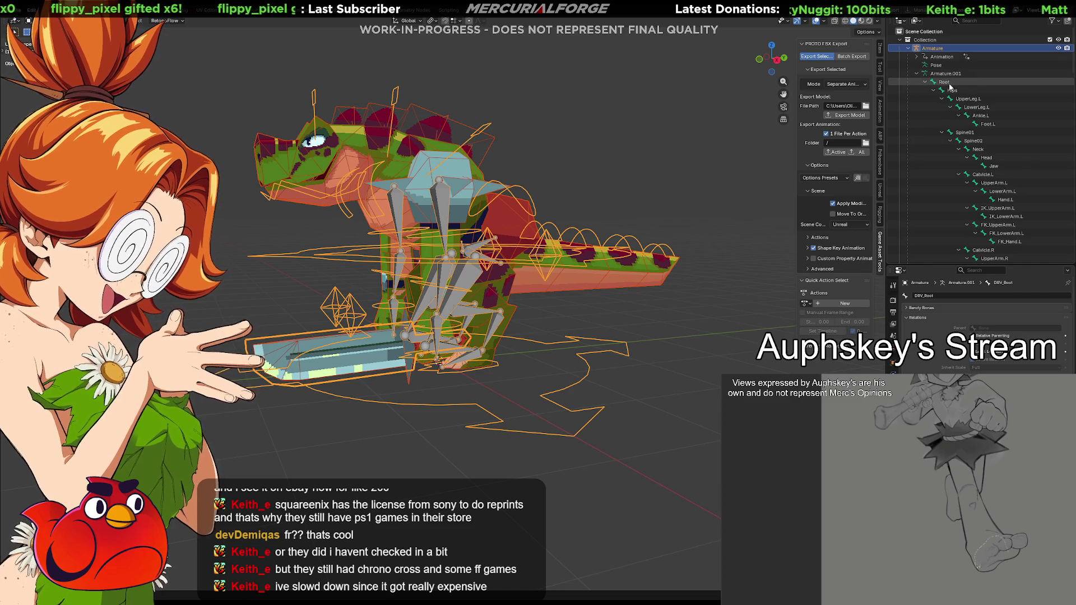
click(948, 83)
scroll(949, 86, down, 2)
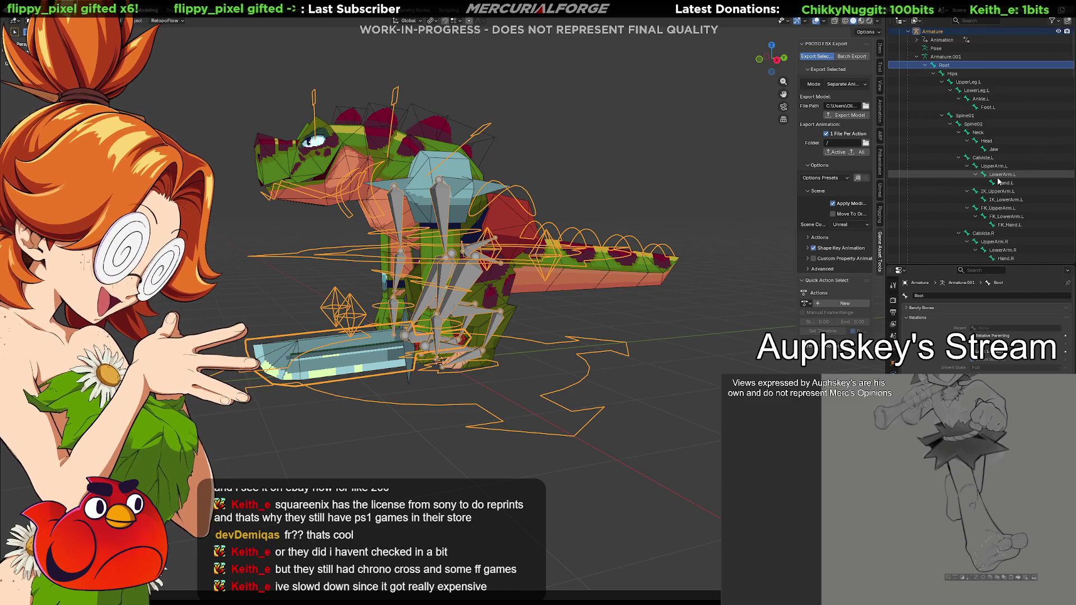
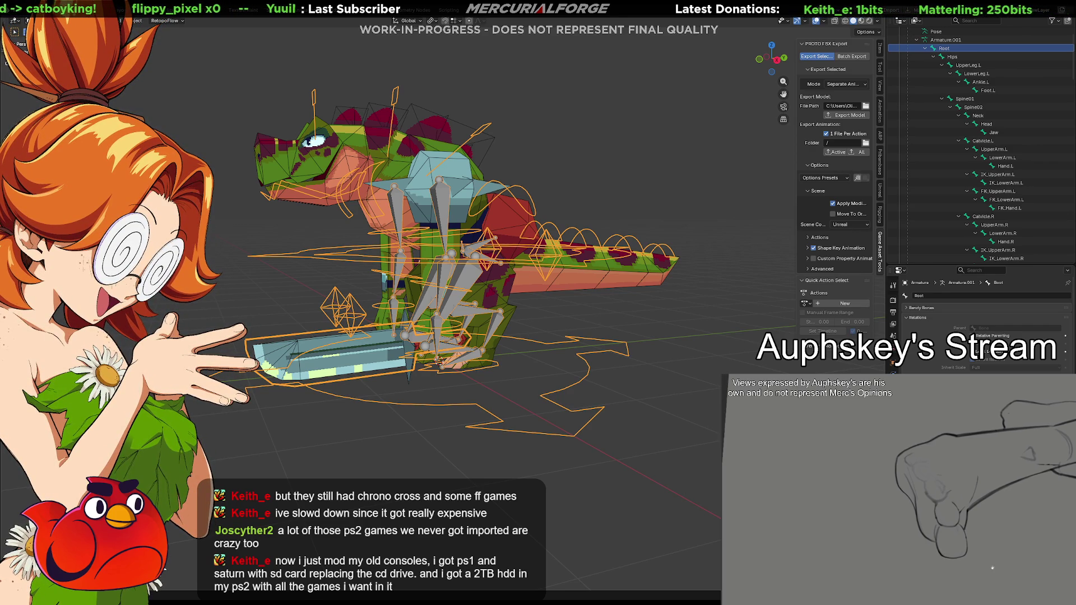
Inspect the IK_UpperArm.L and FK_UpperArm.L bones in the Outliner.
click(1006, 176)
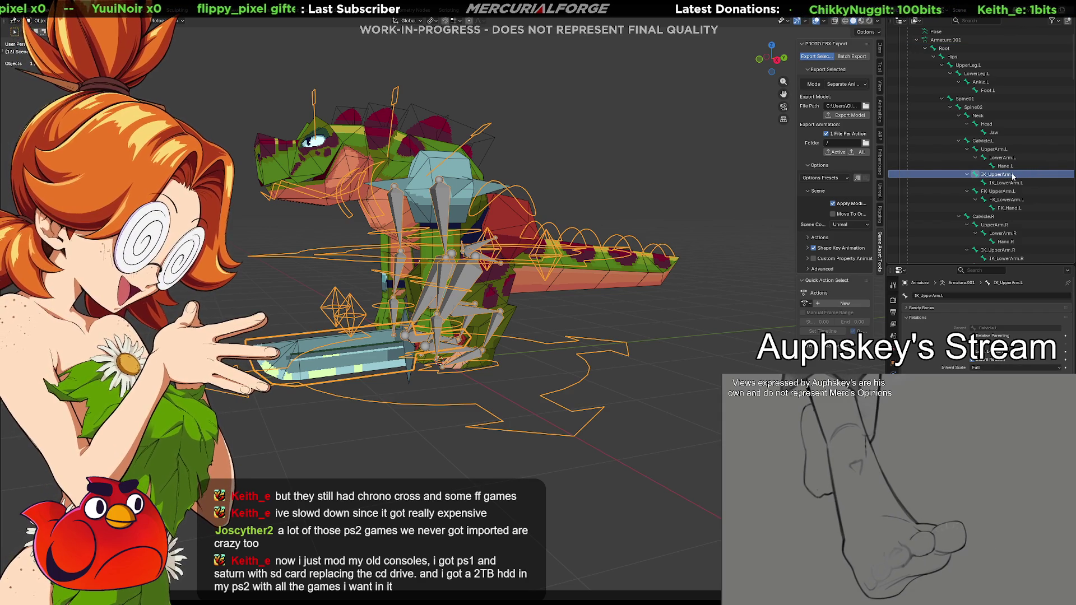
click(1003, 192)
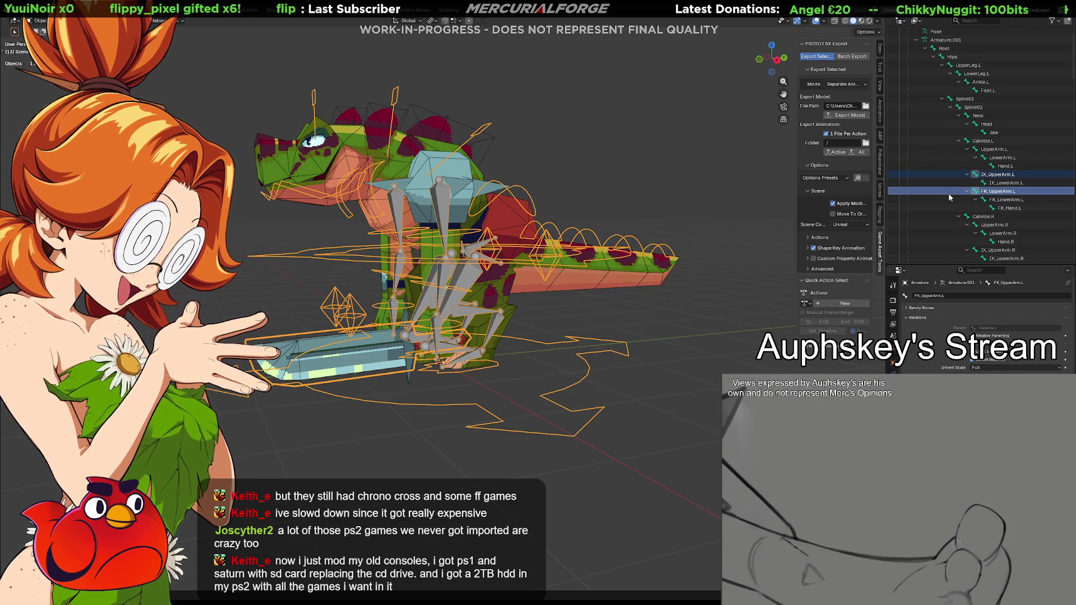
scroll(996, 224, down, 2)
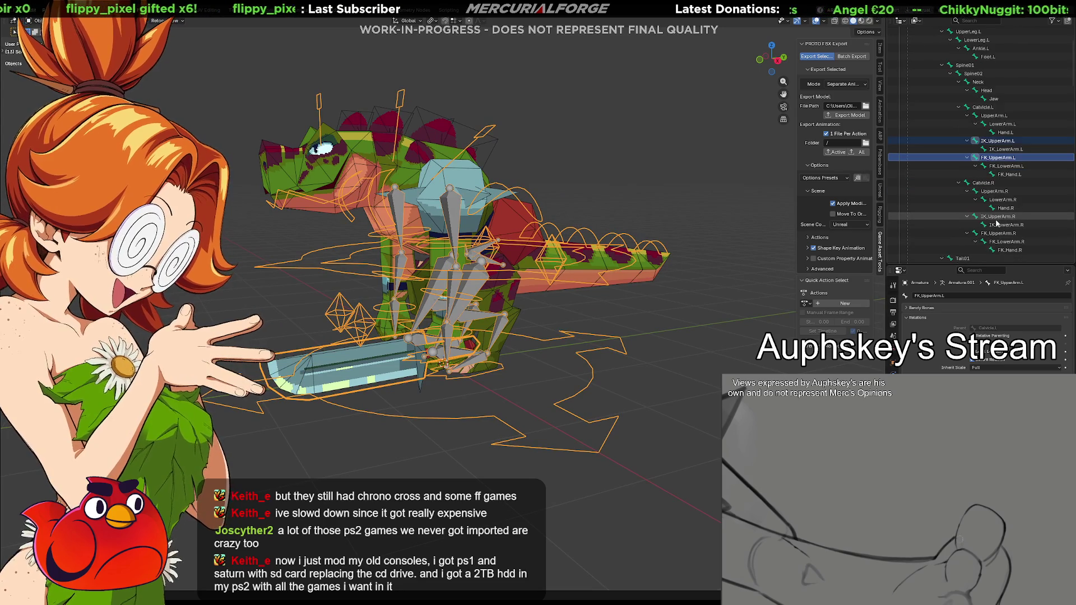
scroll(996, 223, down, 2)
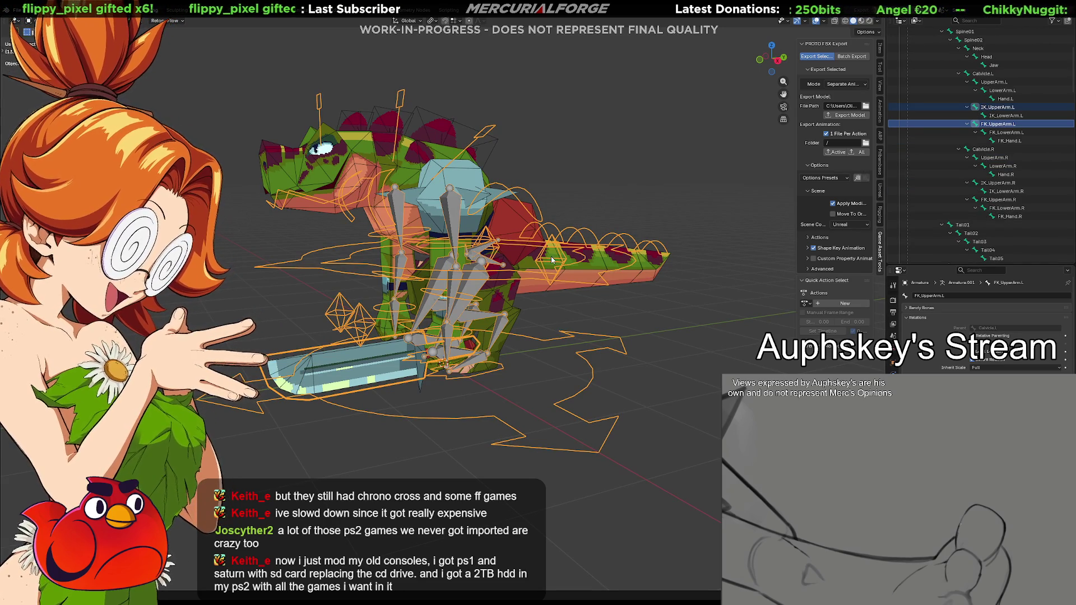
In Edit Mode, parent IK_UpperArm.L and FK_UpperArm.L to DRV_Calvicle.L with Keep Offset.
key(Tab)
scroll(968, 175, up, 6)
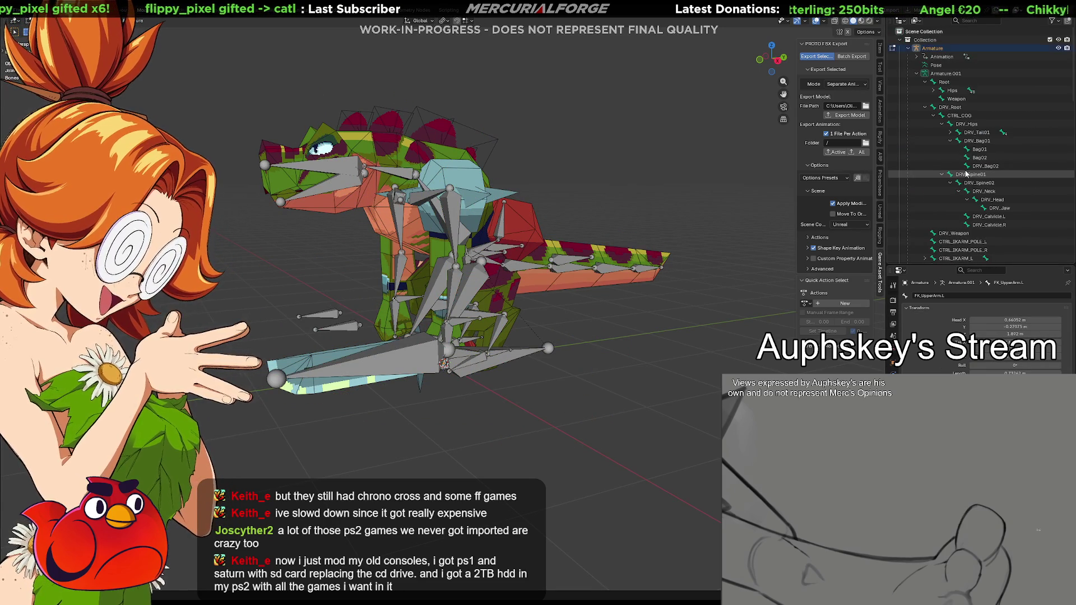
shift+click(925, 83)
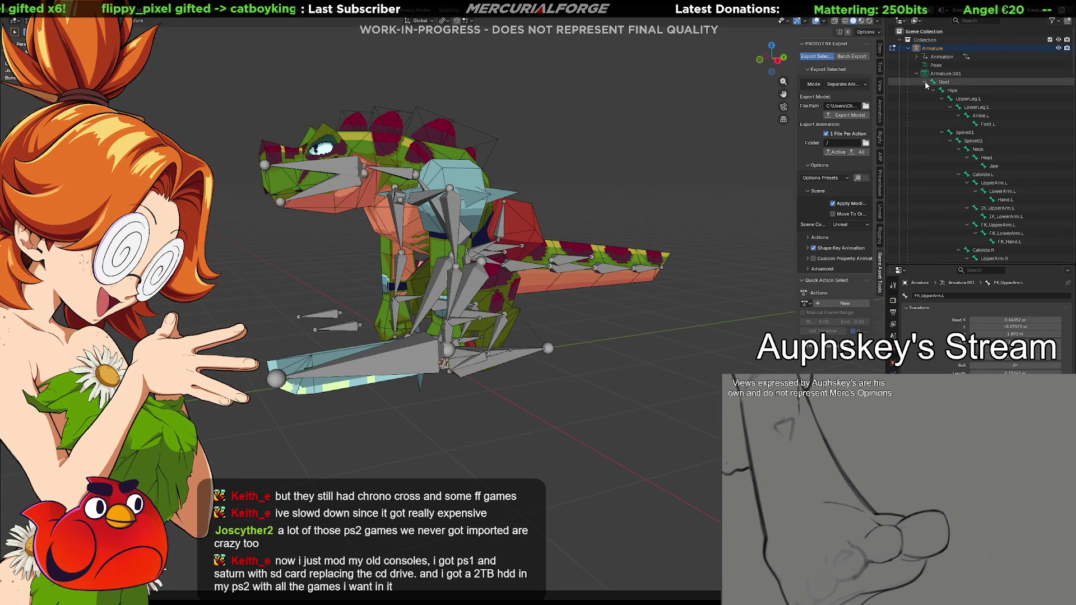
scroll(965, 141, down, 3)
click(998, 158)
click(998, 175)
scroll(987, 190, down, 9)
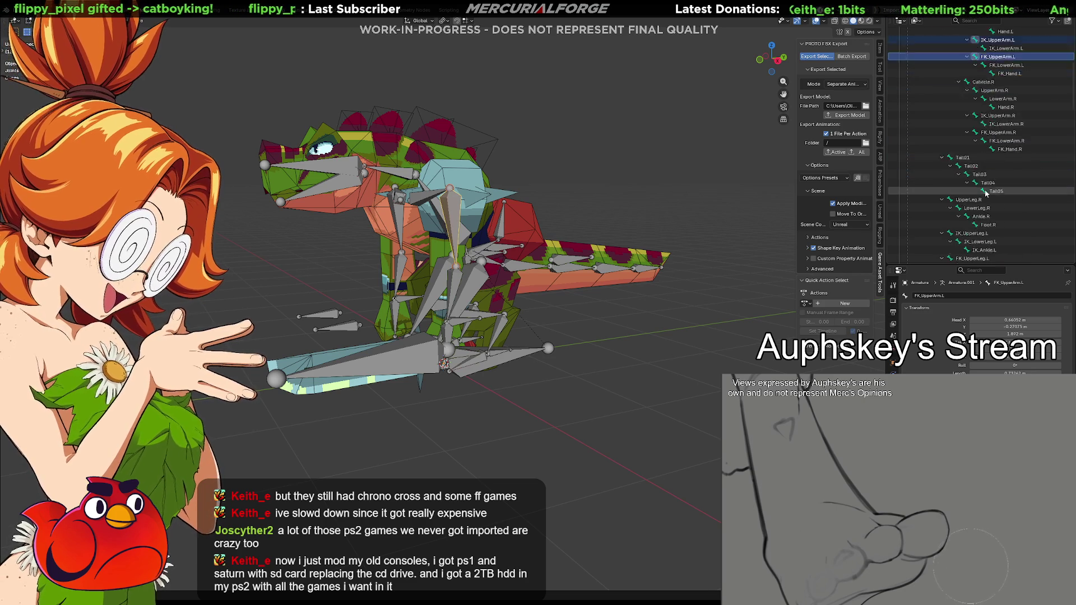
scroll(987, 194, down, 13)
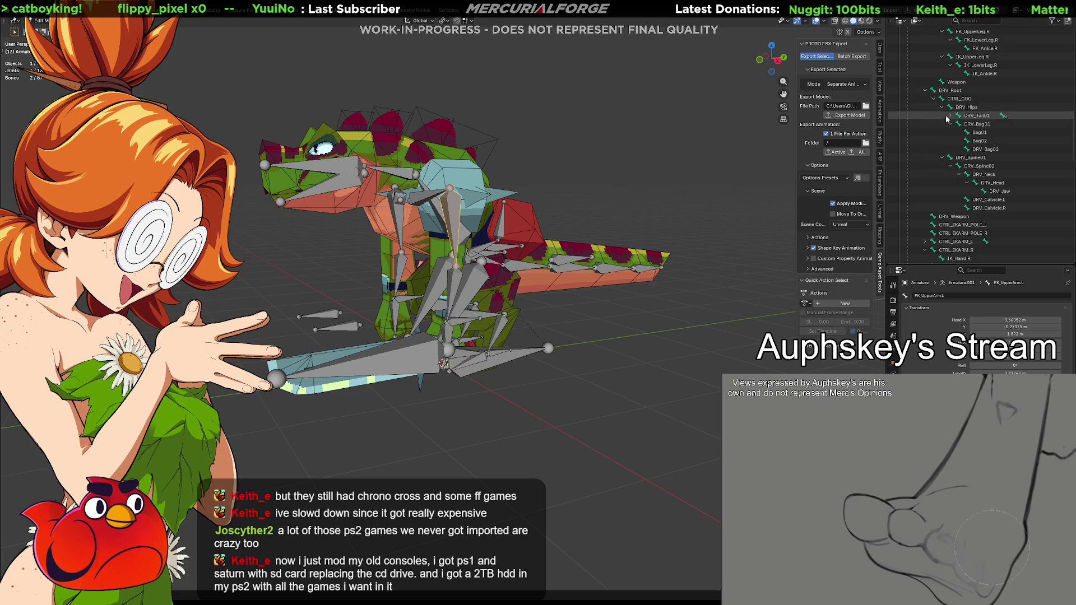
shift+click(925, 91)
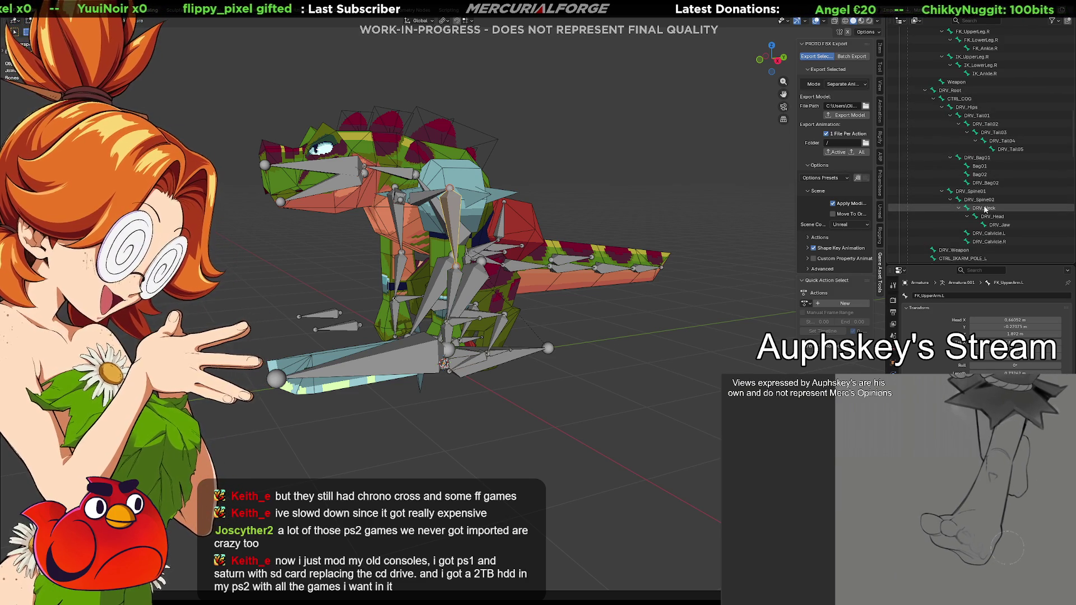
scroll(986, 209, down, 3)
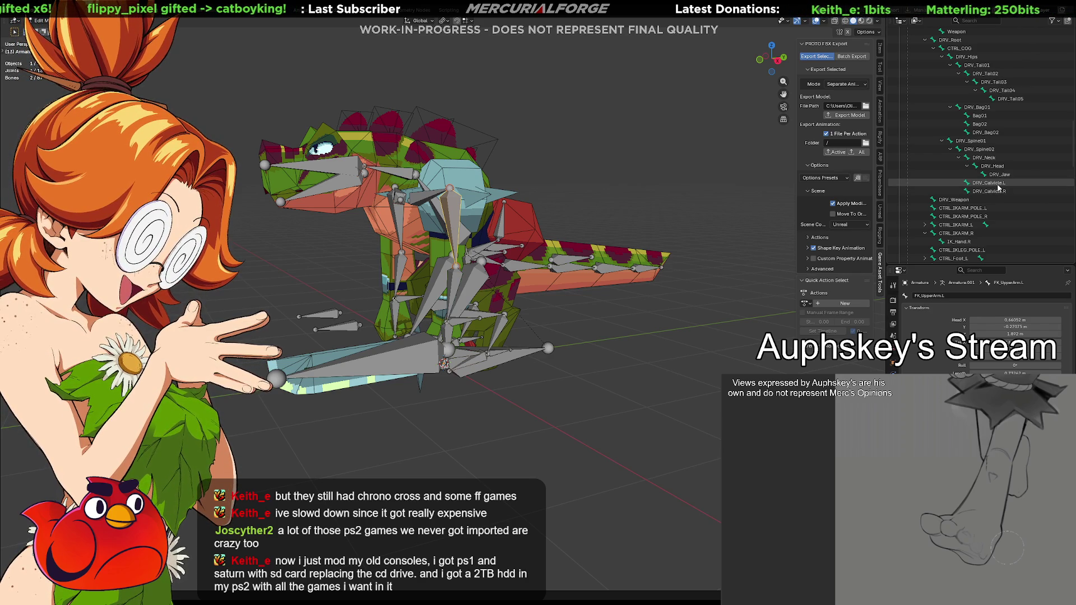
click(998, 185)
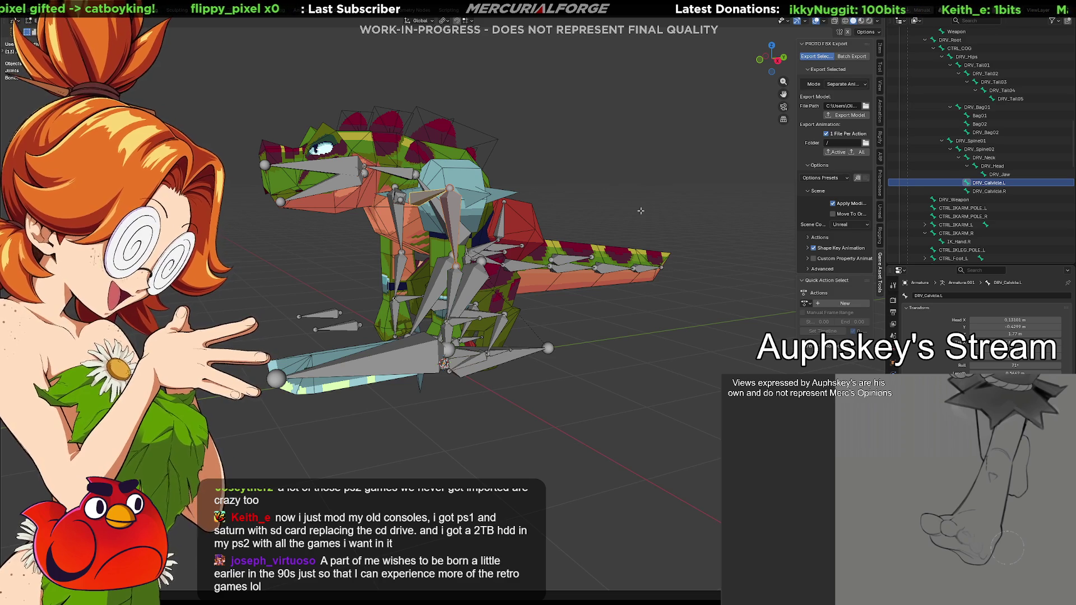
key(ctrl+p)
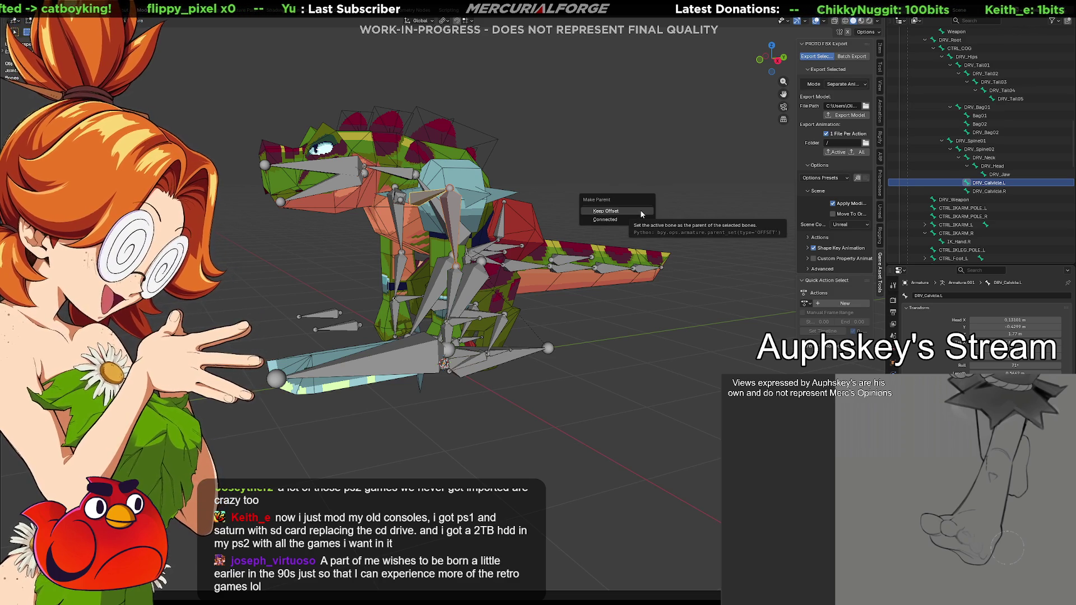
click(641, 212)
Parent IK_UpperArm.R and FK_UpperArm.R to DRV_Calvicle.R with Keep Offset, then leave Edit Mode.
scroll(998, 164, up, 1)
scroll(998, 165, down, 10)
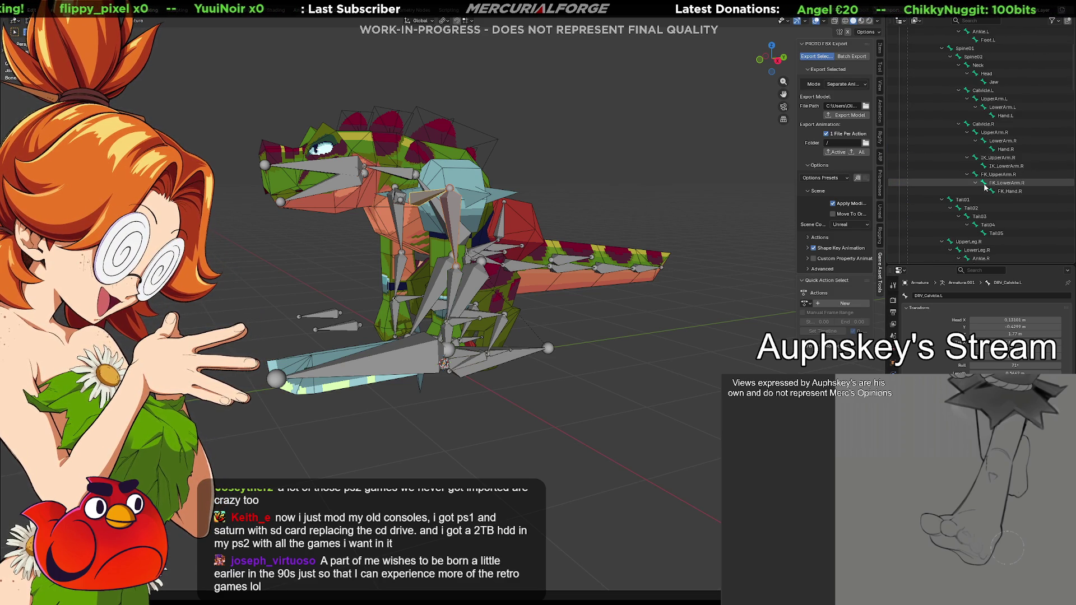
click(998, 158)
ctrl+click(996, 174)
scroll(997, 179, up, 10)
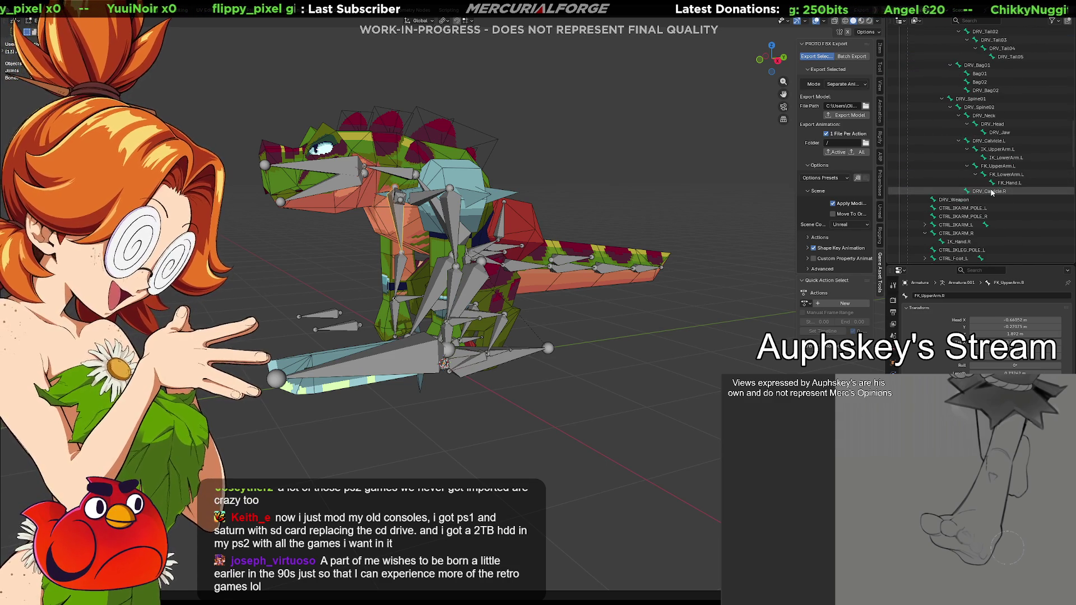
click(992, 191)
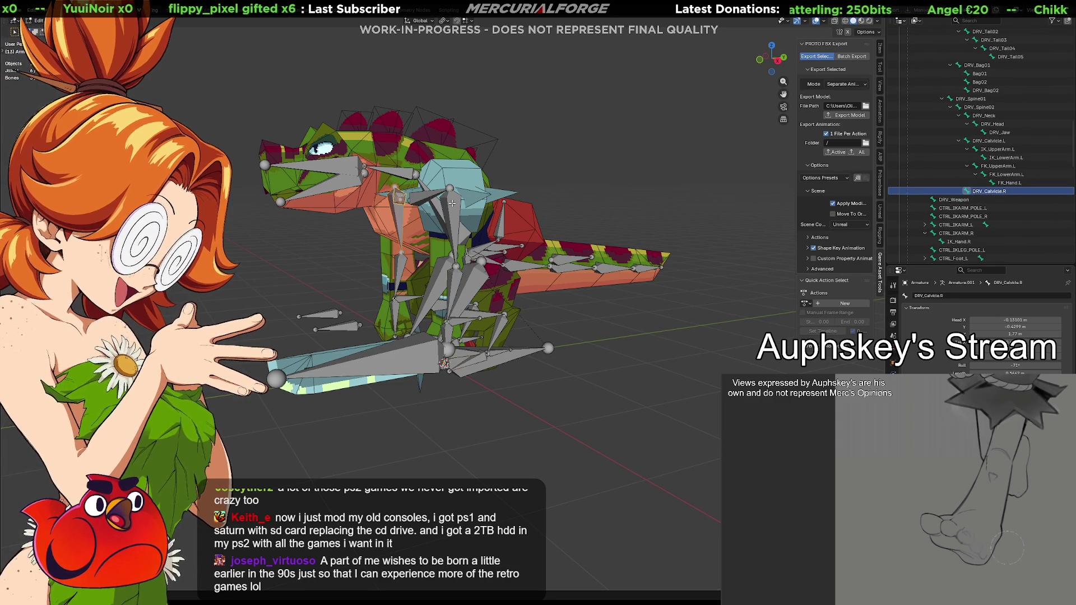
key(ctrl+p)
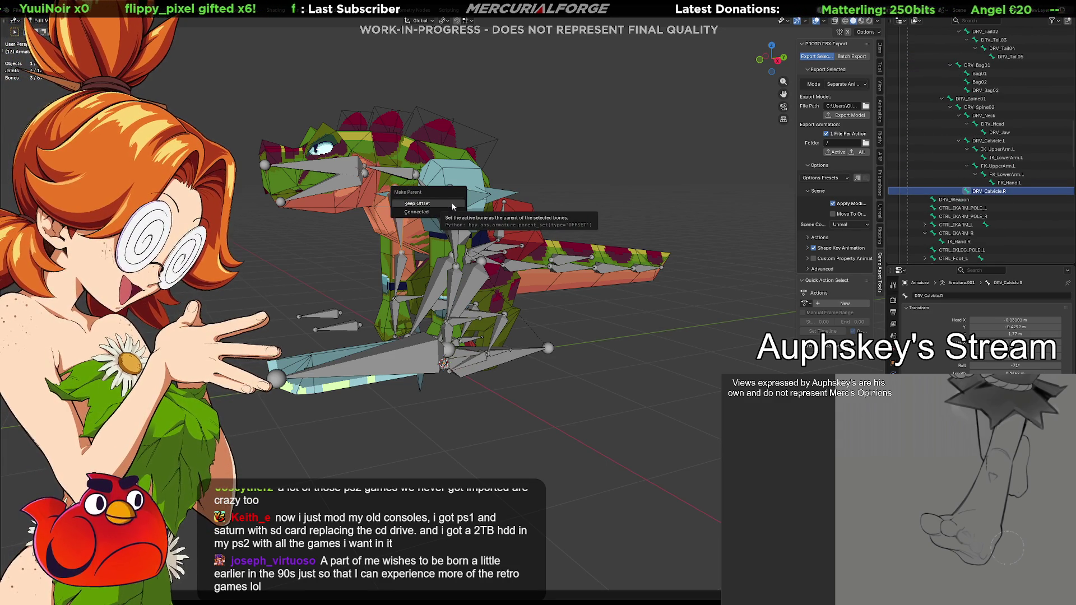
click(416, 204)
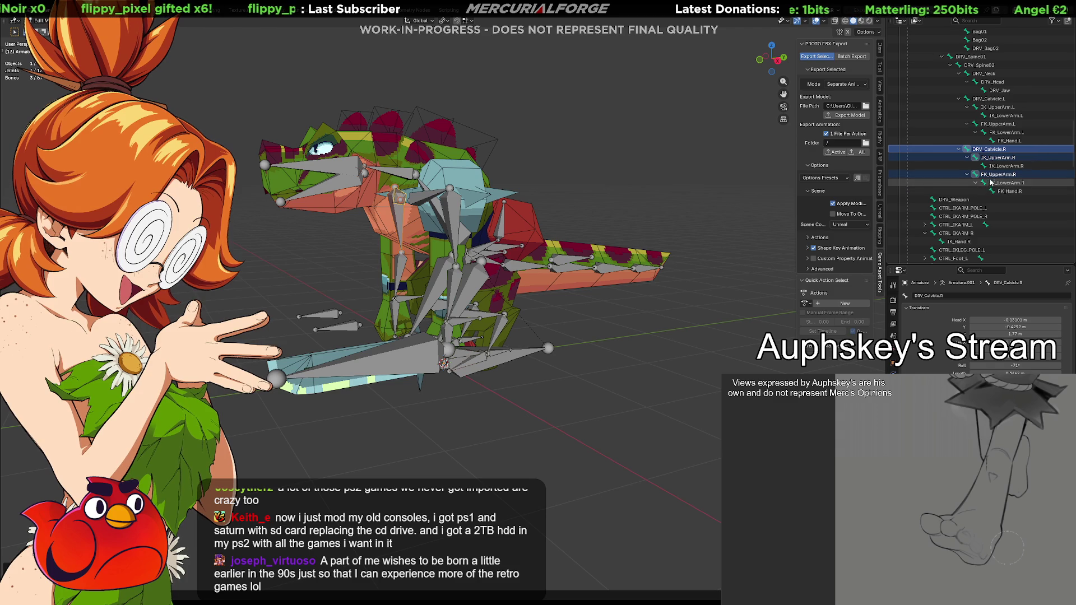
mouse_move(556, 286)
middle_down()
mouse_move(579, 295)
mouse_move(547, 305)
middle_up()
key(Tab)
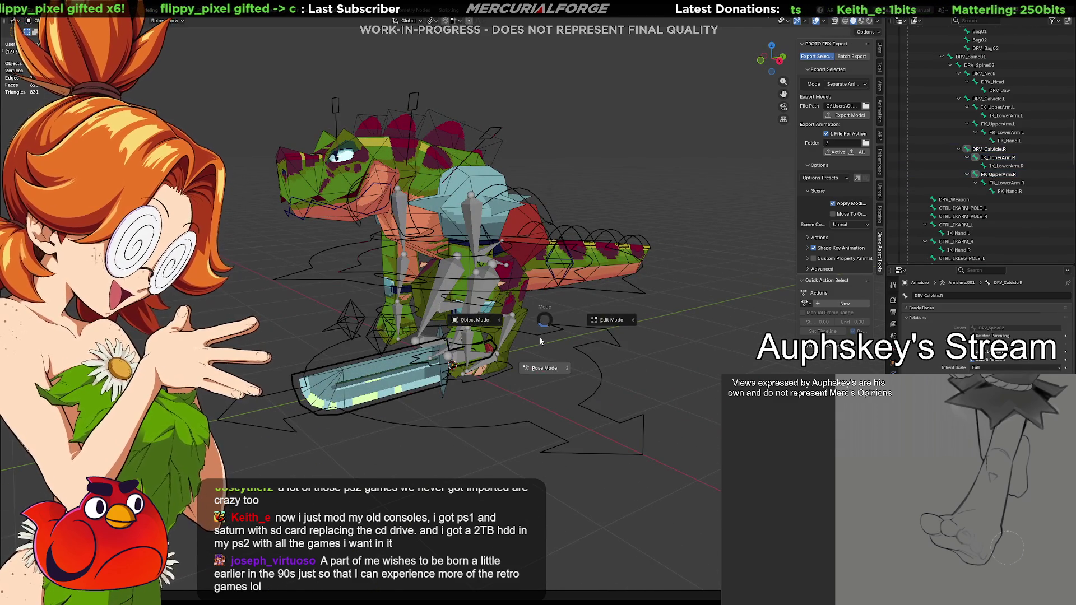
In Pose Mode, rotate the FK_LowerArm.L bone so the held sword turns.
key(ctrl+Tab)
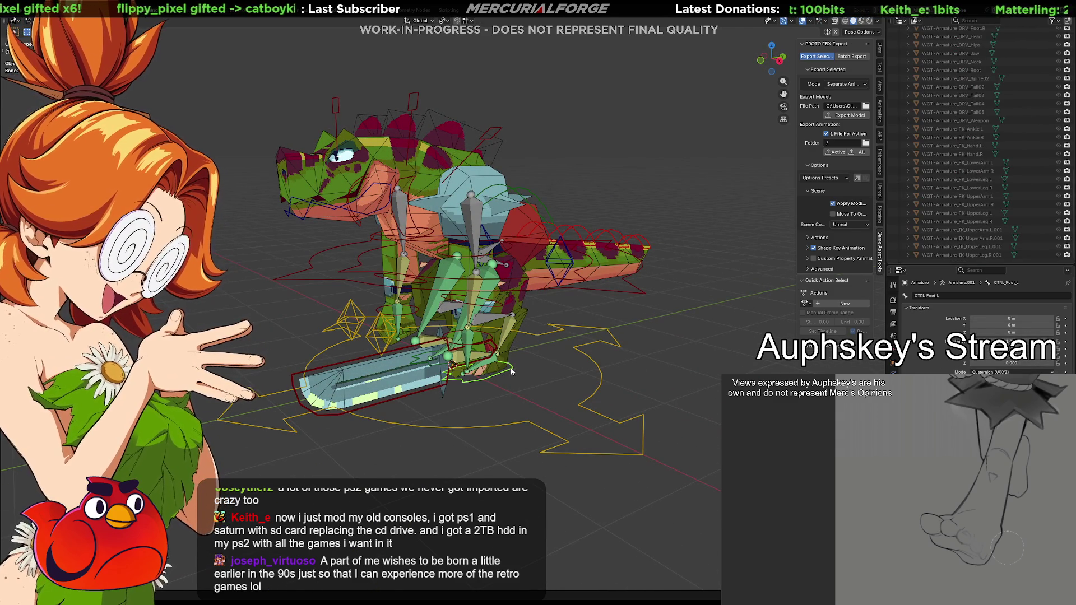
mouse_move(496, 354)
middle_down()
mouse_move(527, 343)
mouse_move(552, 308)
middle_up()
click(553, 281)
key(r)
click(579, 295)
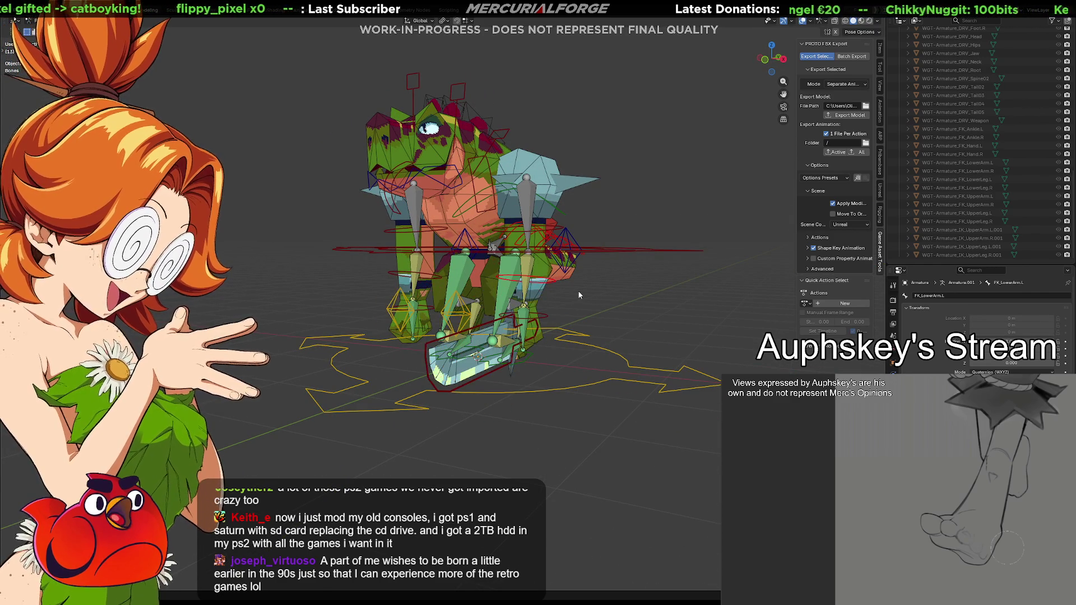
mouse_move(659, 297)
middle_down()
mouse_move(647, 324)
mouse_move(695, 308)
middle_up()
scroll(963, 213, up, 5)
scroll(963, 183, up, 10)
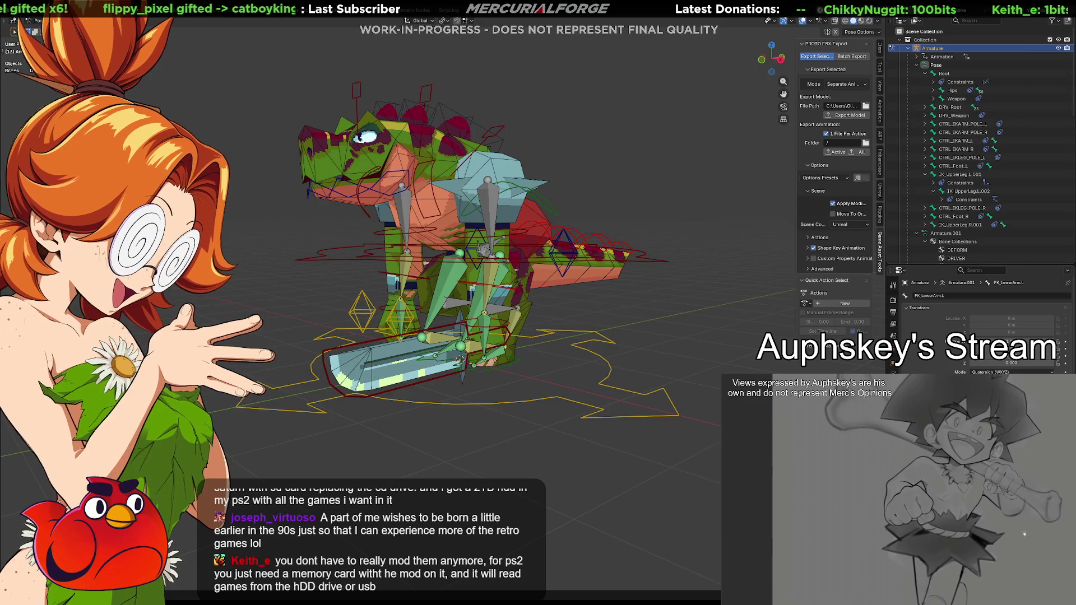
Select the CTRL_COG bone and expand the Root hierarchy to view its Copy Transforms constraints.
click(925, 107)
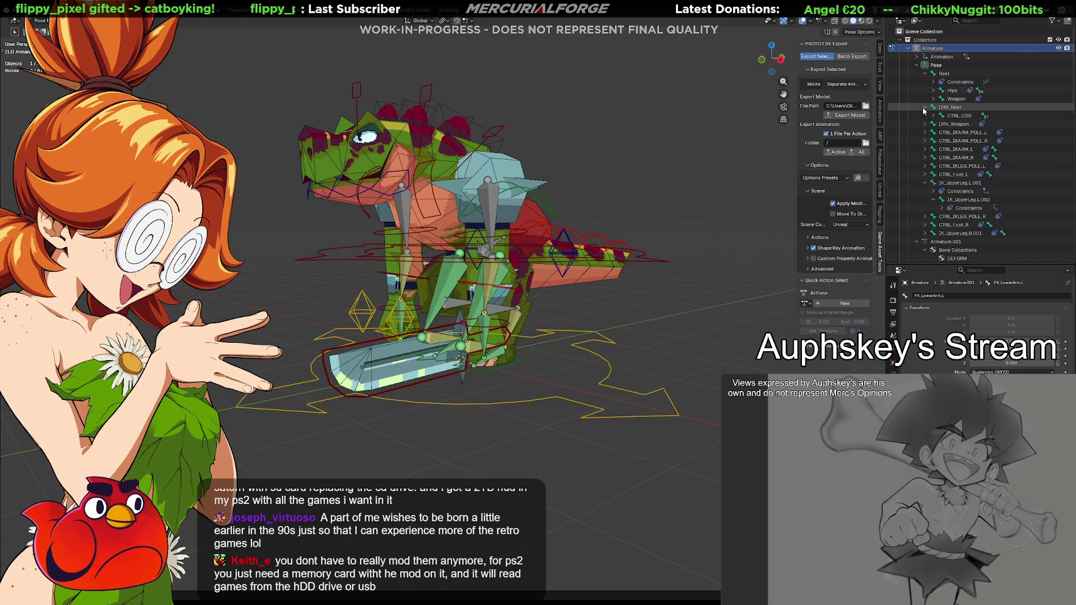
click(923, 107)
middle_drag(634, 376, 600, 386)
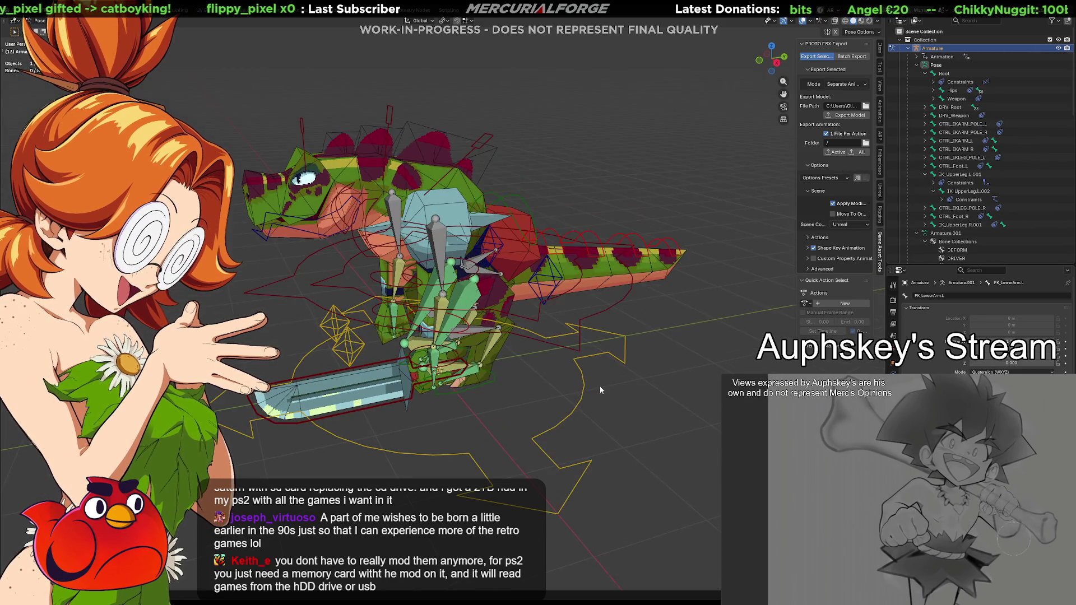
middle_drag(533, 418, 564, 360)
click(624, 270)
mouse_move(611, 291)
middle_down()
mouse_move(591, 307)
mouse_move(581, 344)
mouse_move(597, 286)
mouse_move(564, 298)
mouse_move(576, 293)
mouse_move(578, 325)
mouse_move(586, 317)
middle_up()
shift+click(926, 73)
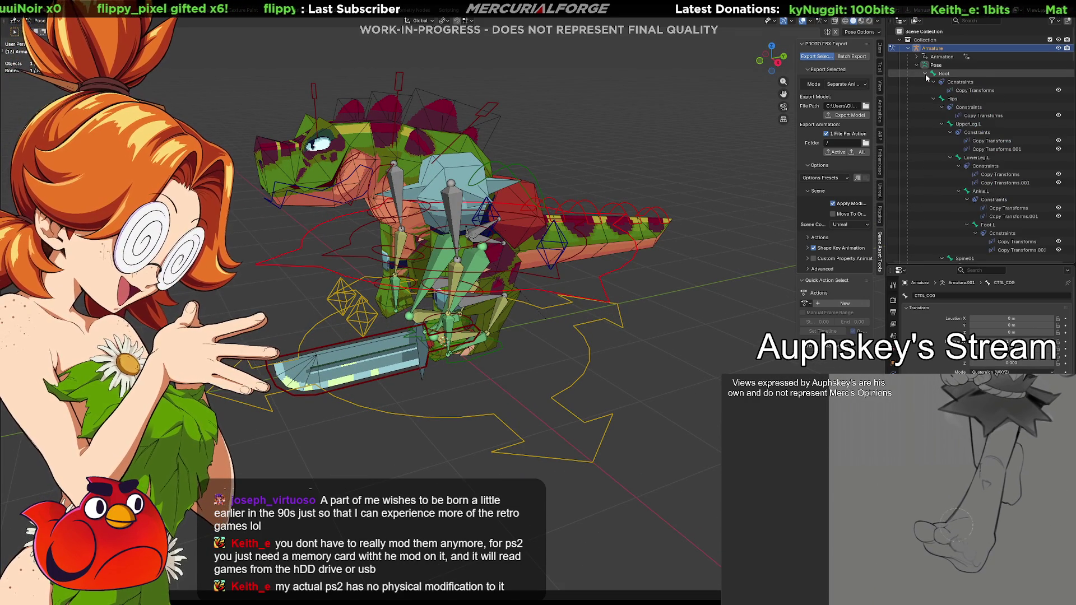
In Edit Mode, select the IK and FK upper-leg bones of both legs.
key(Tab)
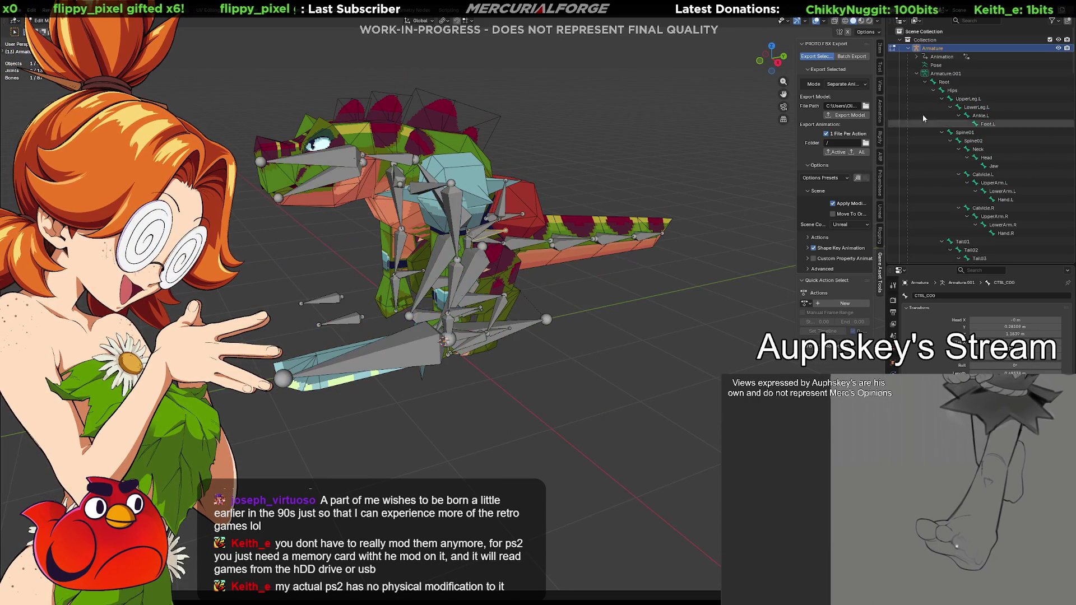
click(944, 82)
key(Down)
key(Down)
key(Down)
key(Down)
key(Down)
key(Down)
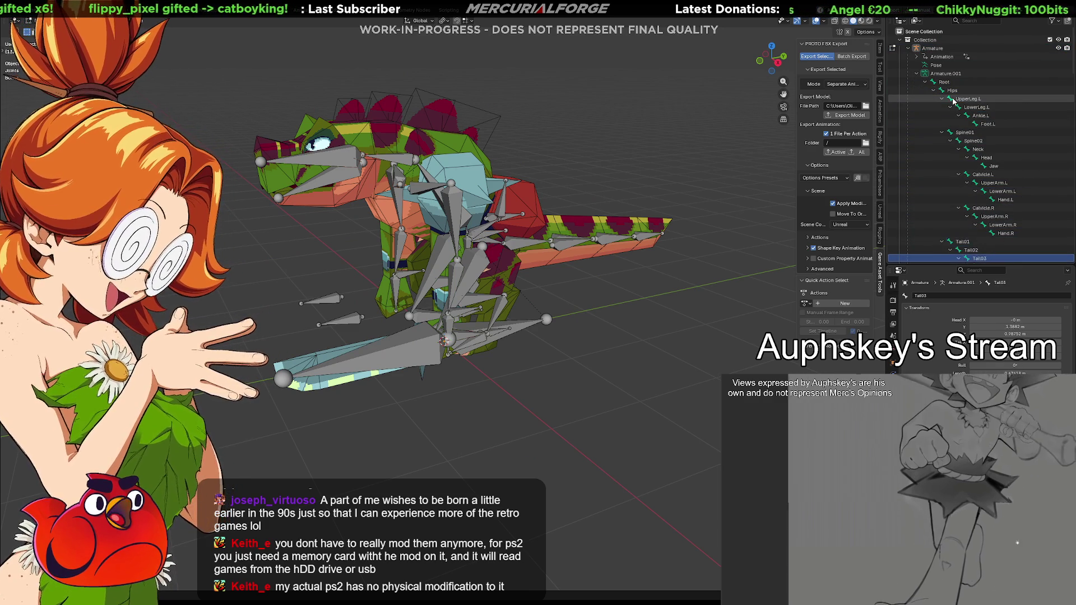
key(Down)
key(Down)
key(Down)
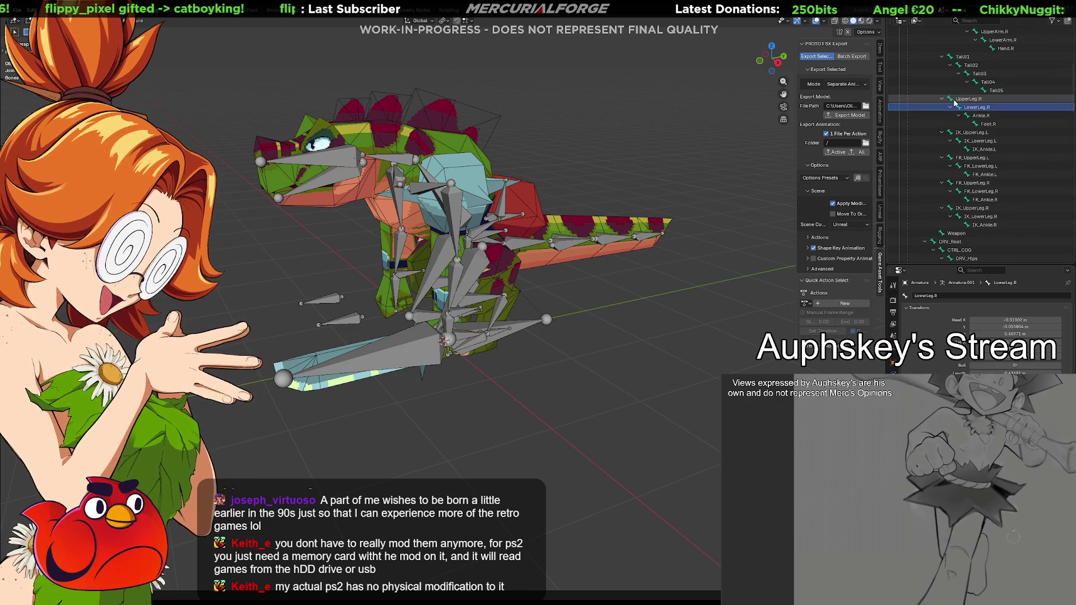
key(Down)
key(Down)
key(Down)
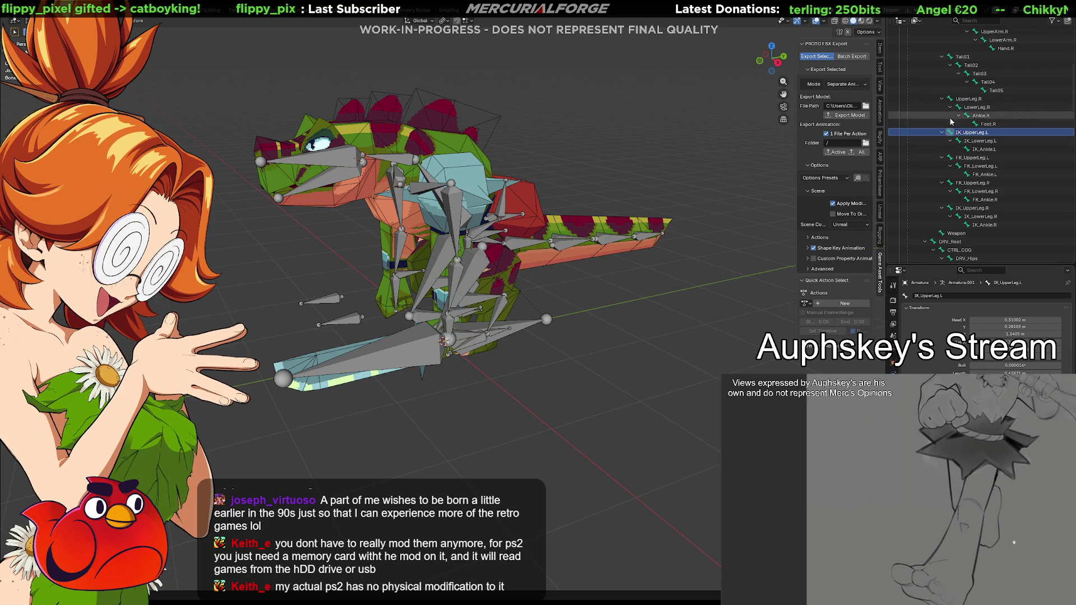
ctrl+click(975, 158)
ctrl+click(973, 182)
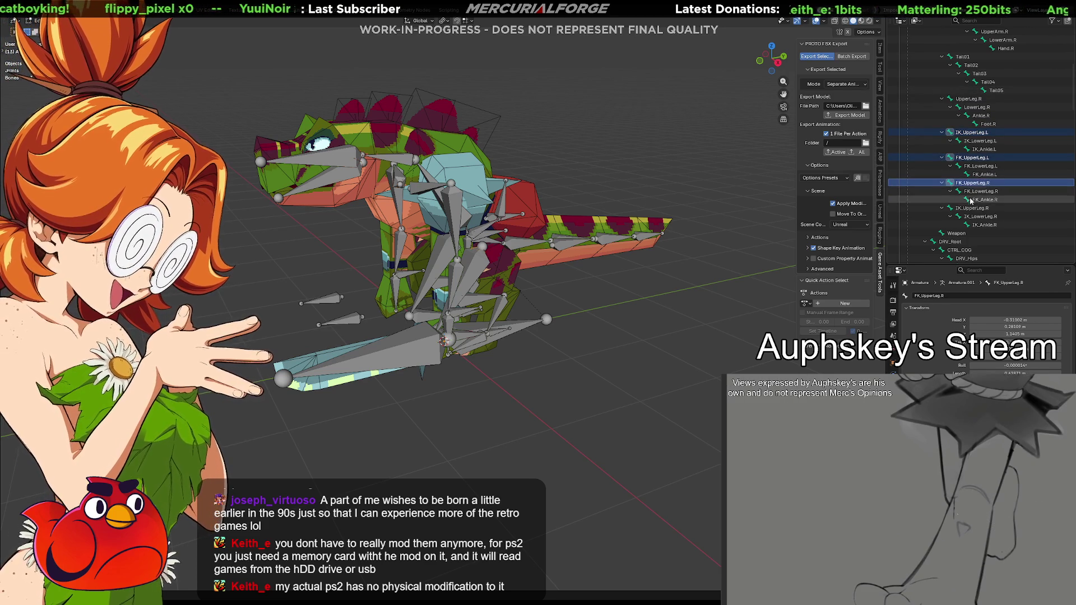
ctrl+click(972, 208)
scroll(981, 207, down, 10)
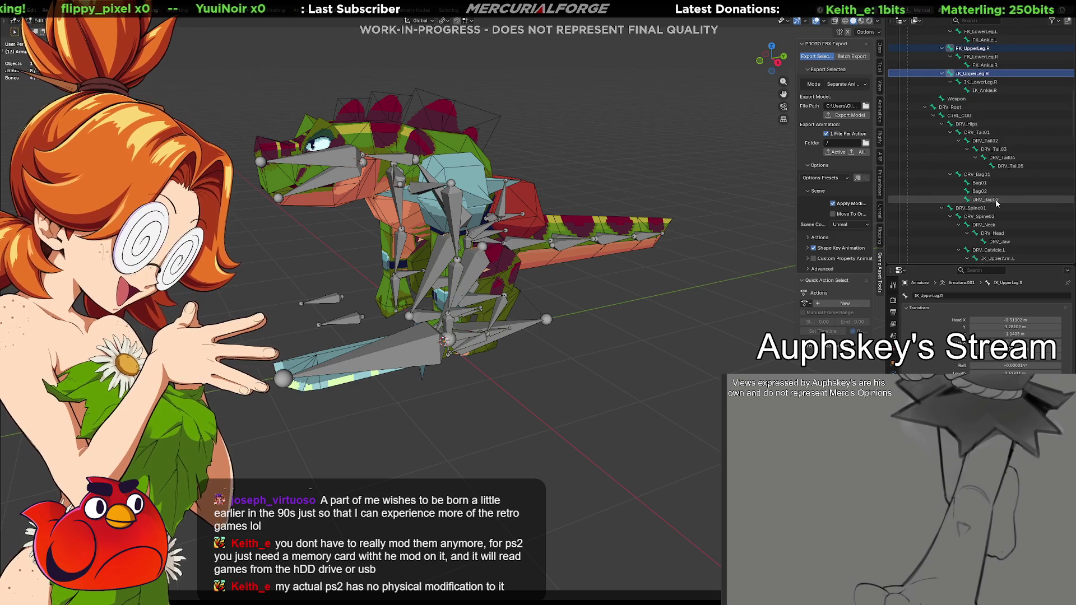
scroll(995, 204, up, 15)
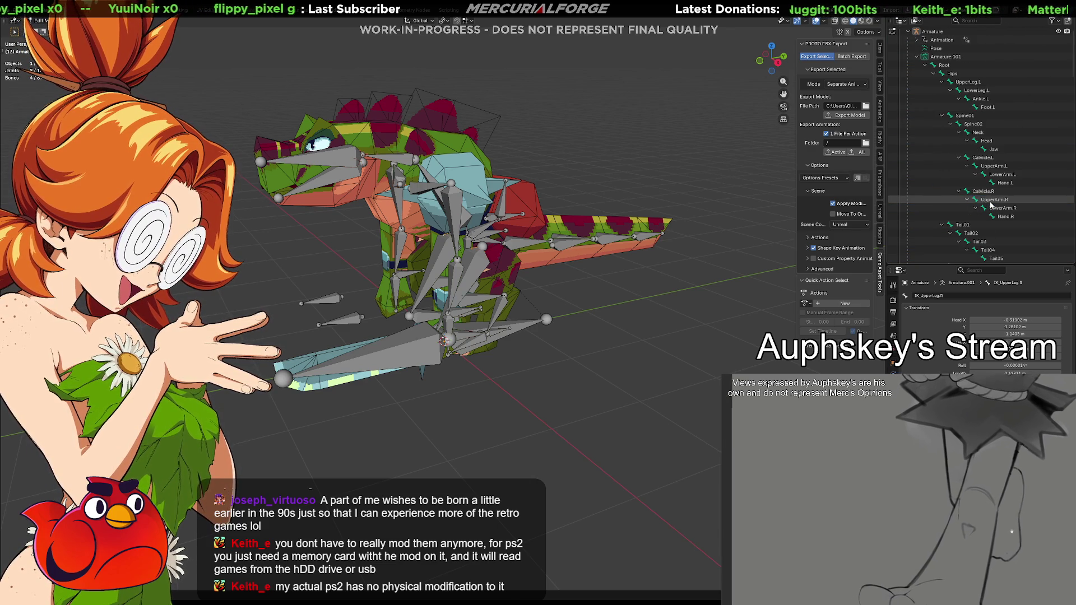
scroll(990, 204, down, 12)
scroll(990, 203, down, 2)
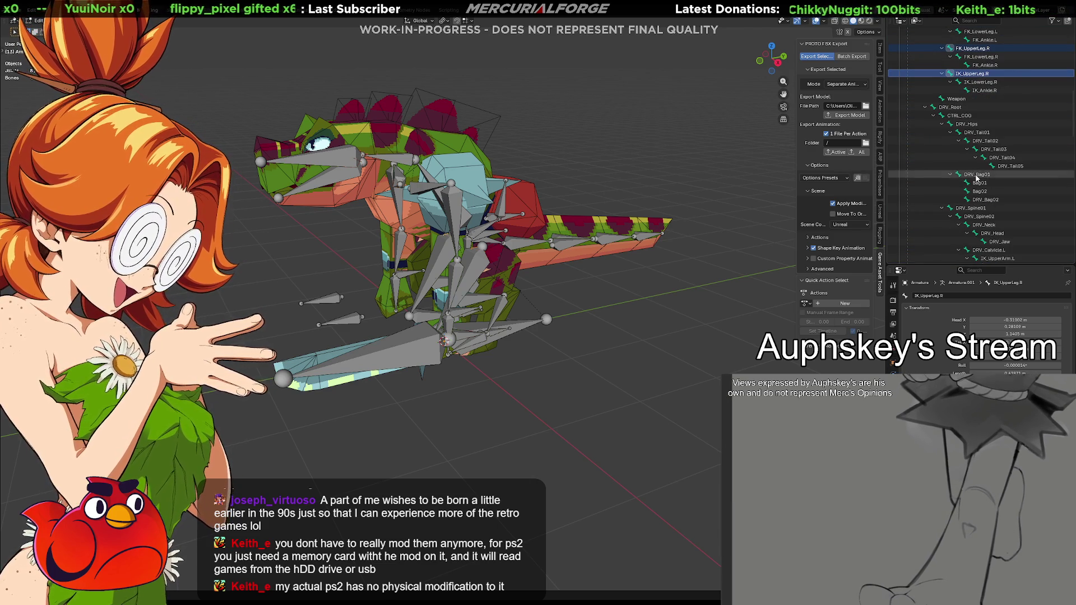
Parent the selected upper-leg bones to DRV_Hips, keeping their offset.
click(963, 127)
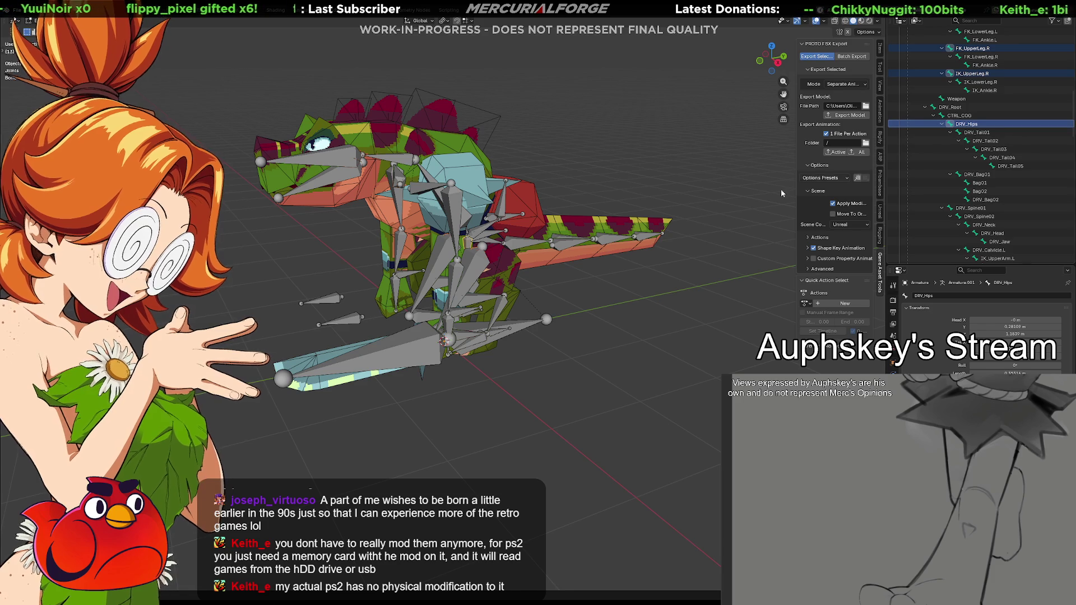
click(588, 274)
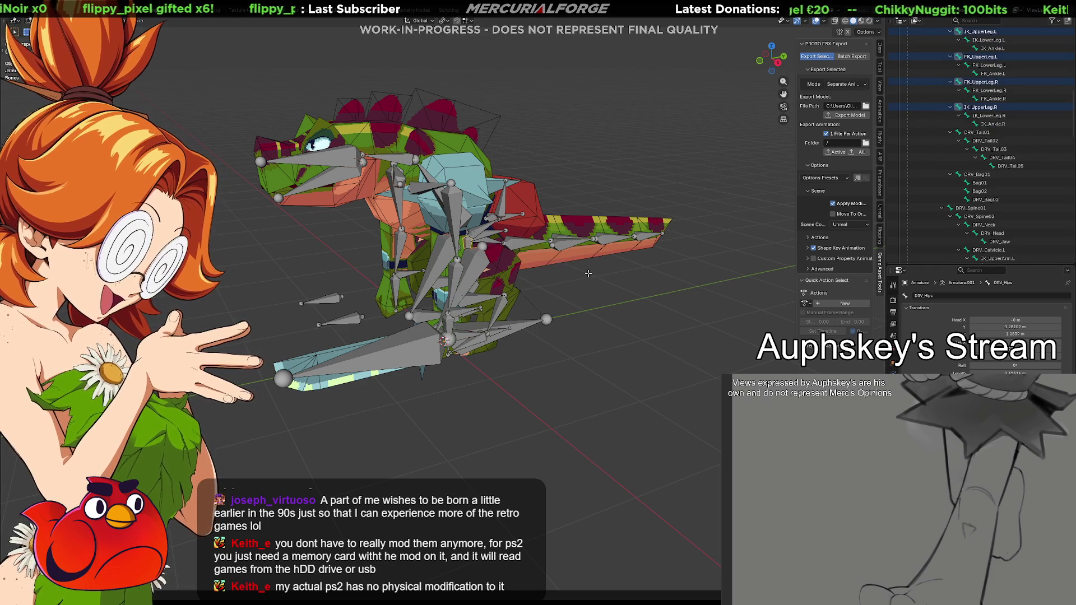
scroll(980, 173, up, 10)
scroll(980, 173, up, 4)
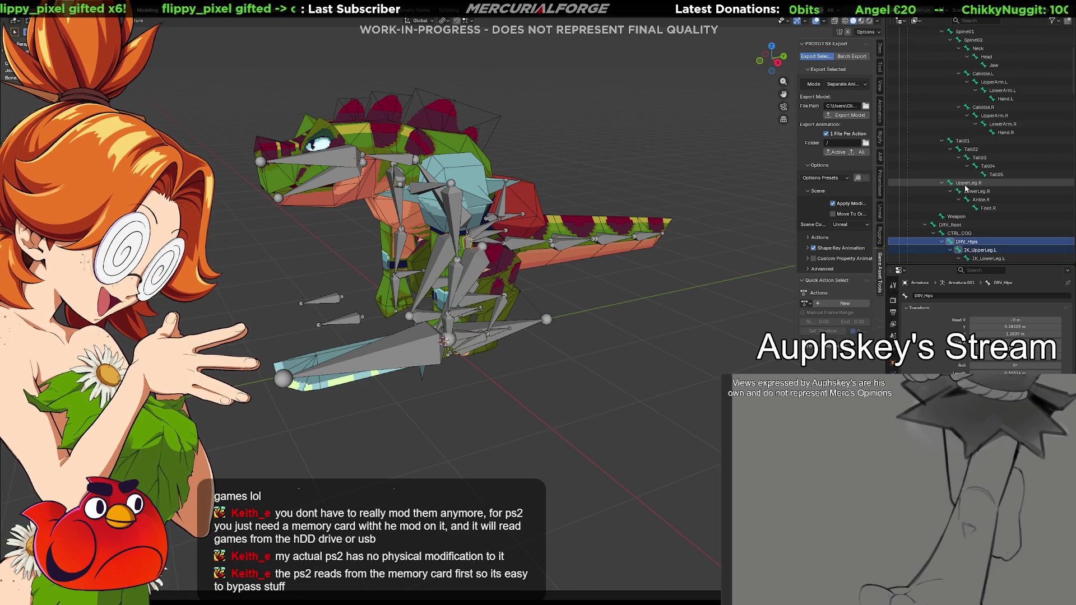
scroll(993, 188, up, 6)
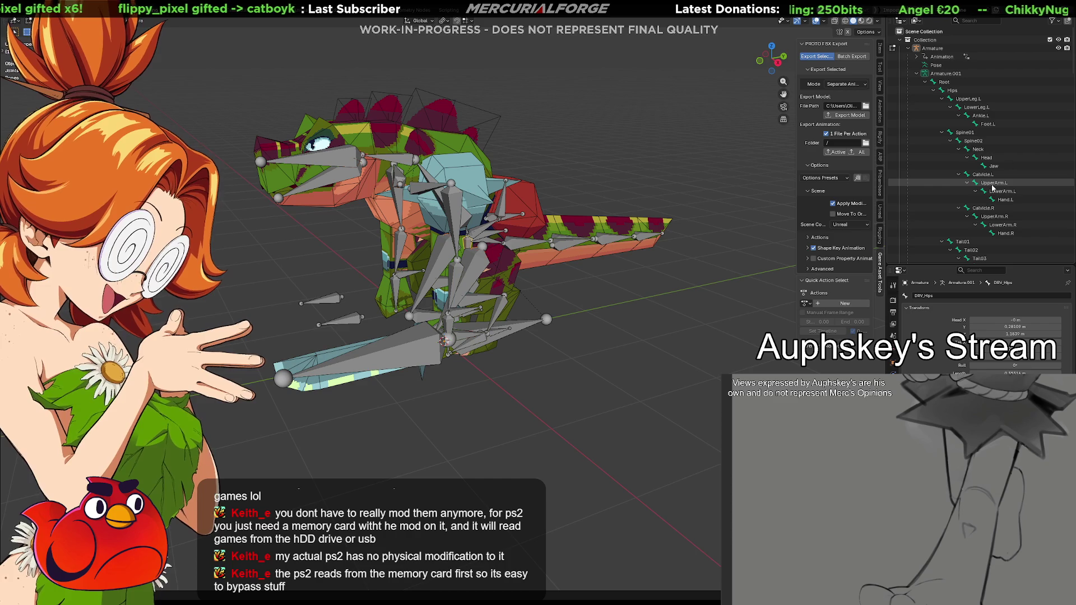
click(934, 91)
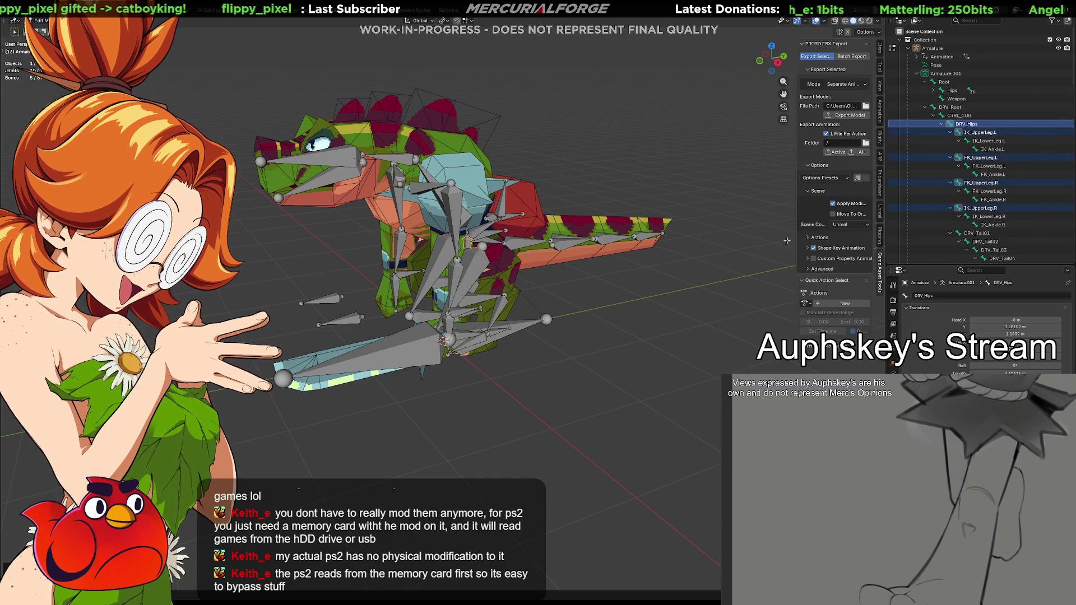
In Pose Mode, check the CTRL_Foot_L, CTRL_COG and DRV_Hips controls.
key(ctrl+Tab)
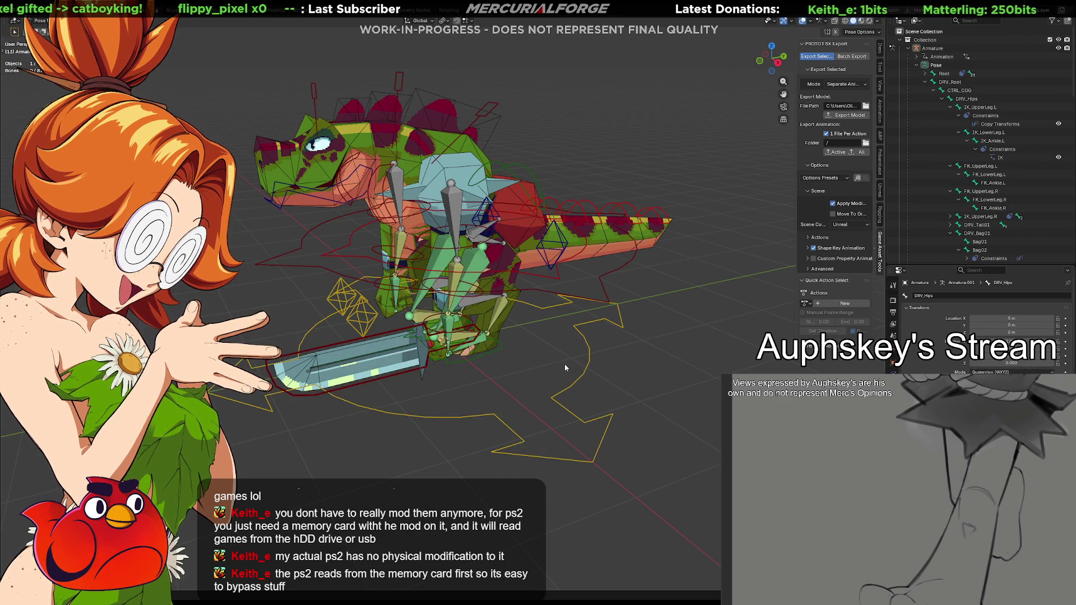
click(503, 348)
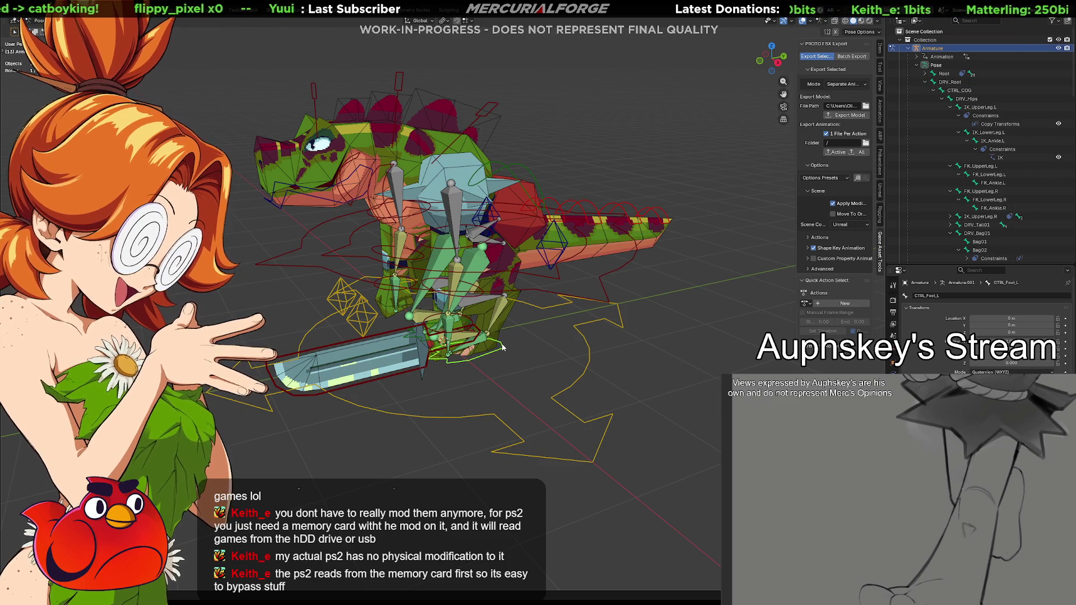
click(530, 285)
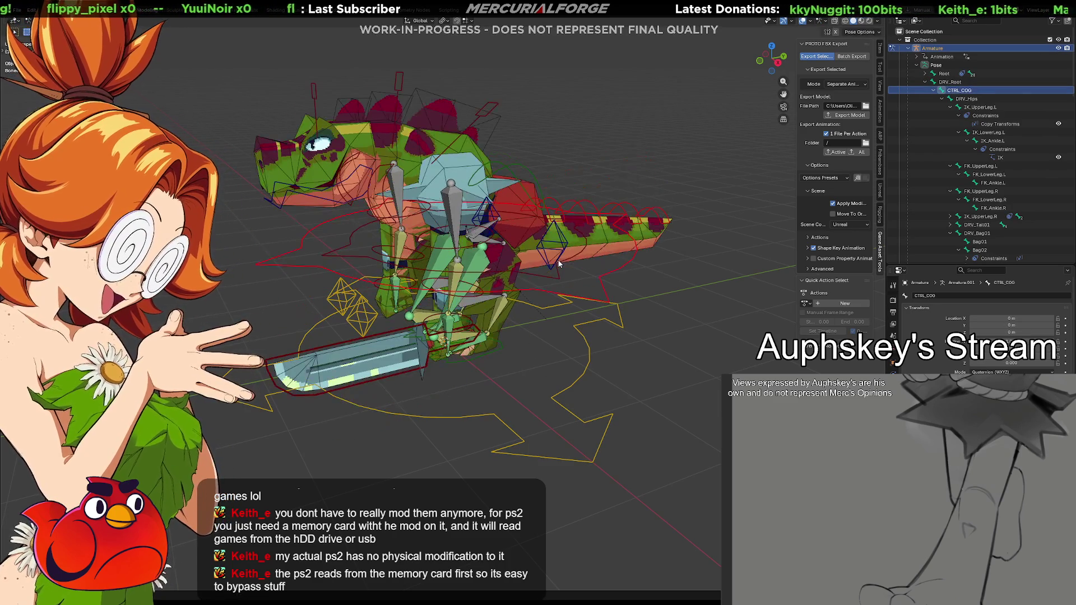
click(563, 265)
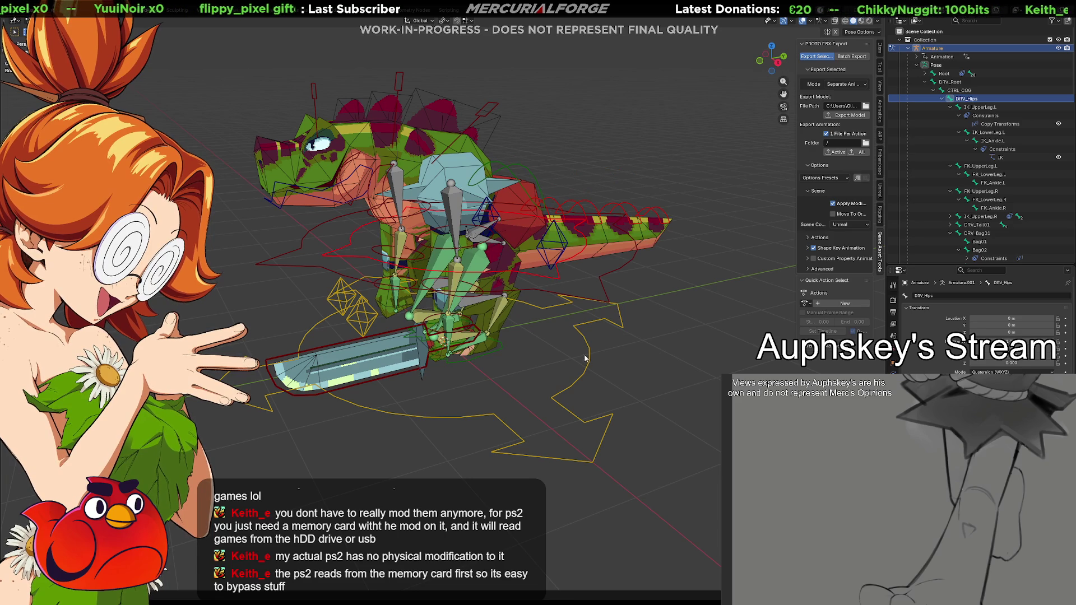
Select the rig and reptile mesh together, export the model, and check it in Unreal Engine.
click(516, 218)
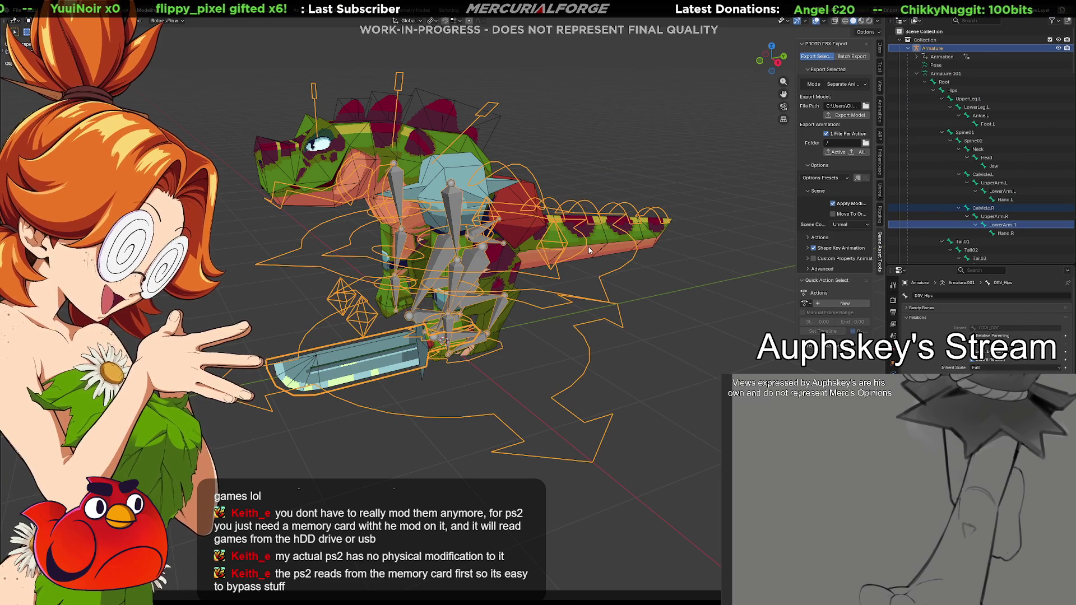
click(602, 242)
click(614, 274)
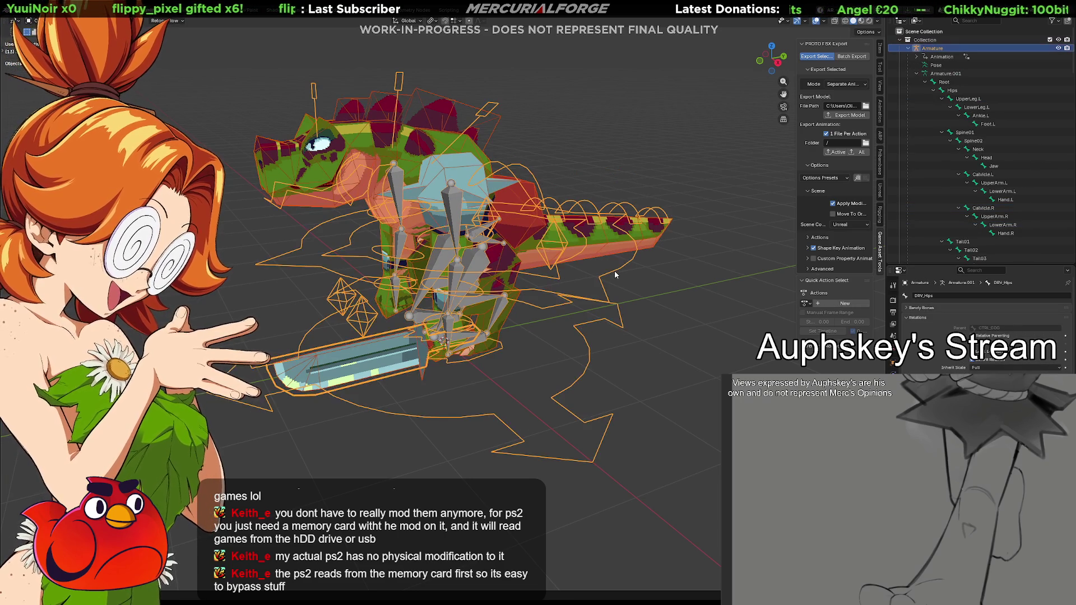
click(851, 116)
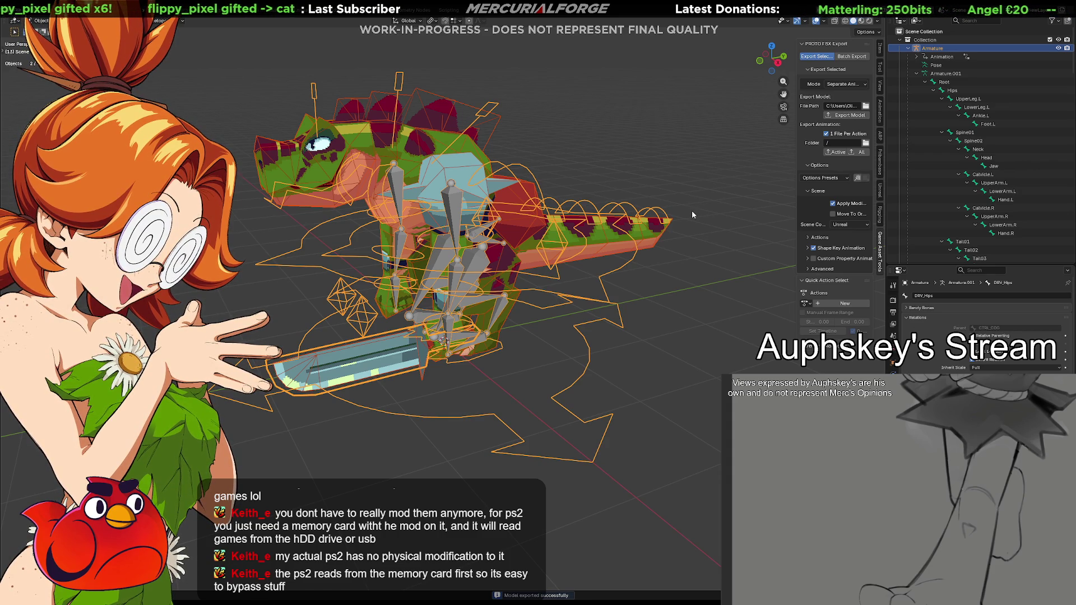
key(alt+Tab)
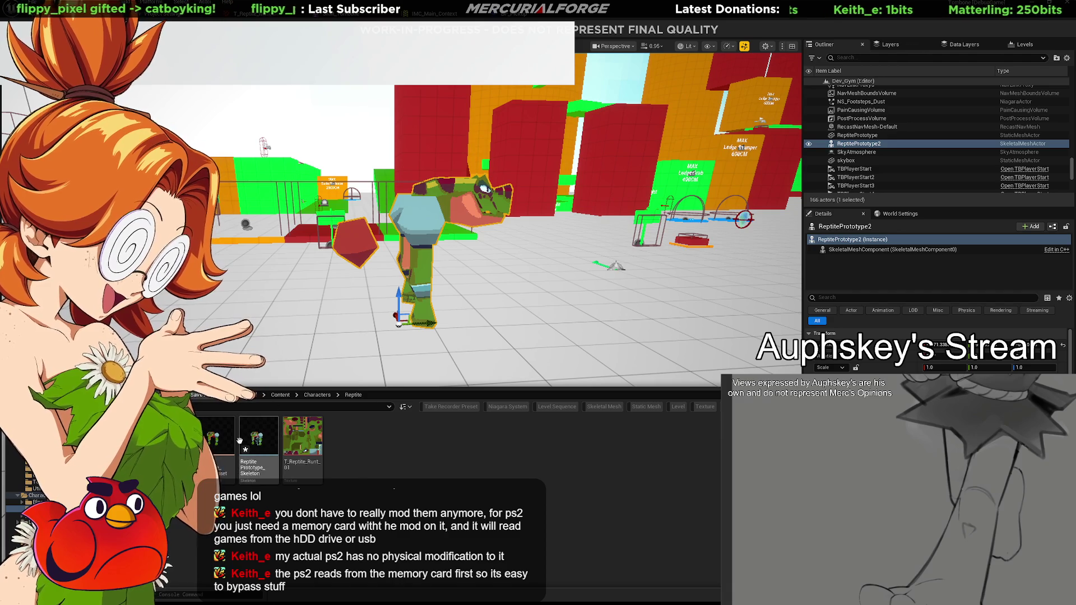
key(alt+Tab)
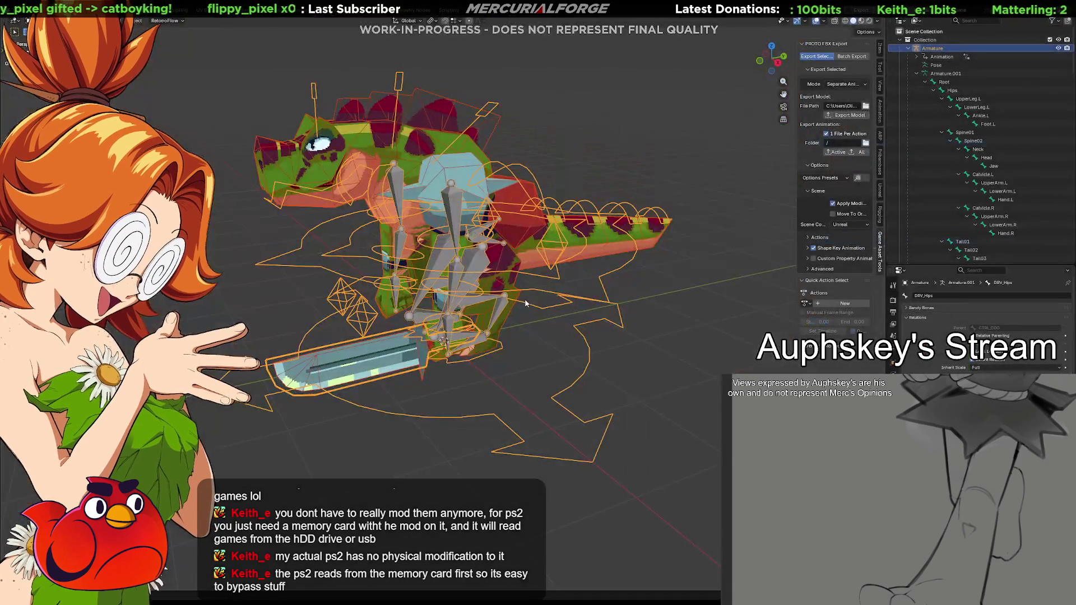
Look over the Reptile_Grunt mesh's modifiers in the Outliner.
click(918, 74)
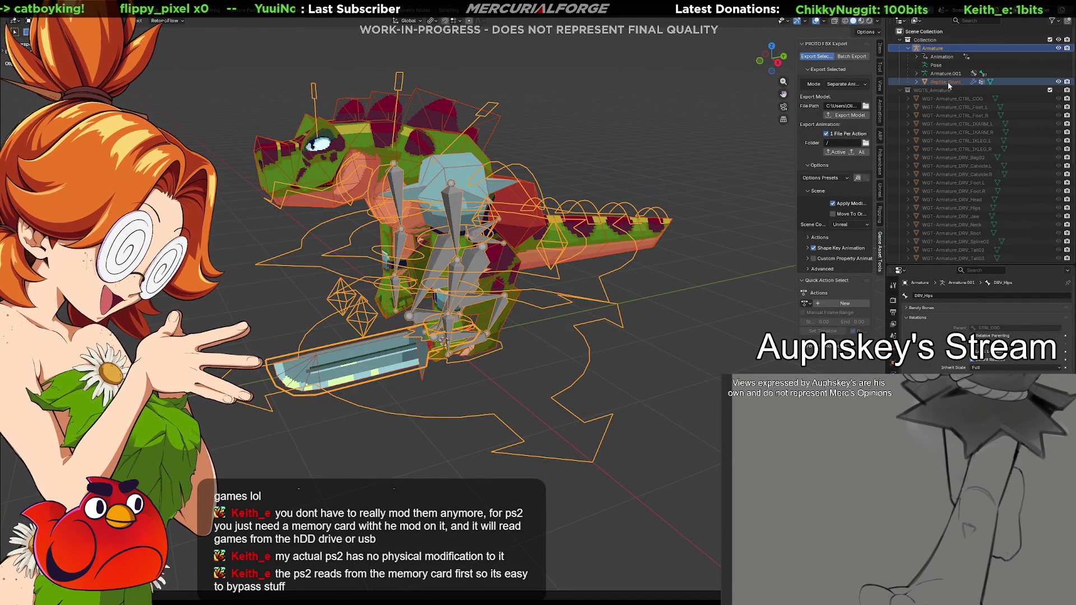
click(948, 82)
click(917, 82)
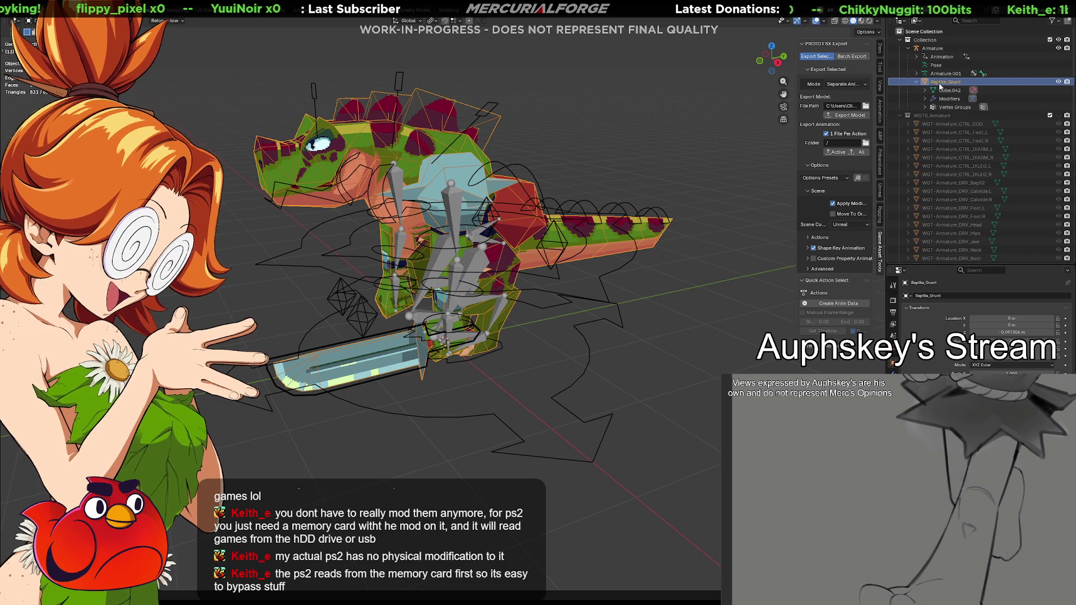
click(950, 98)
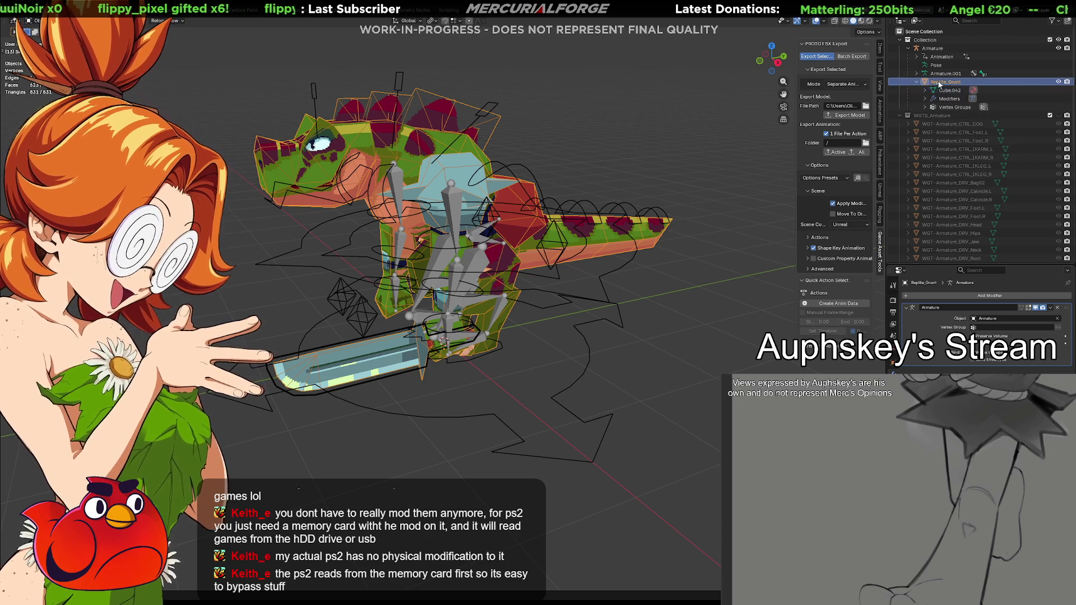
click(917, 82)
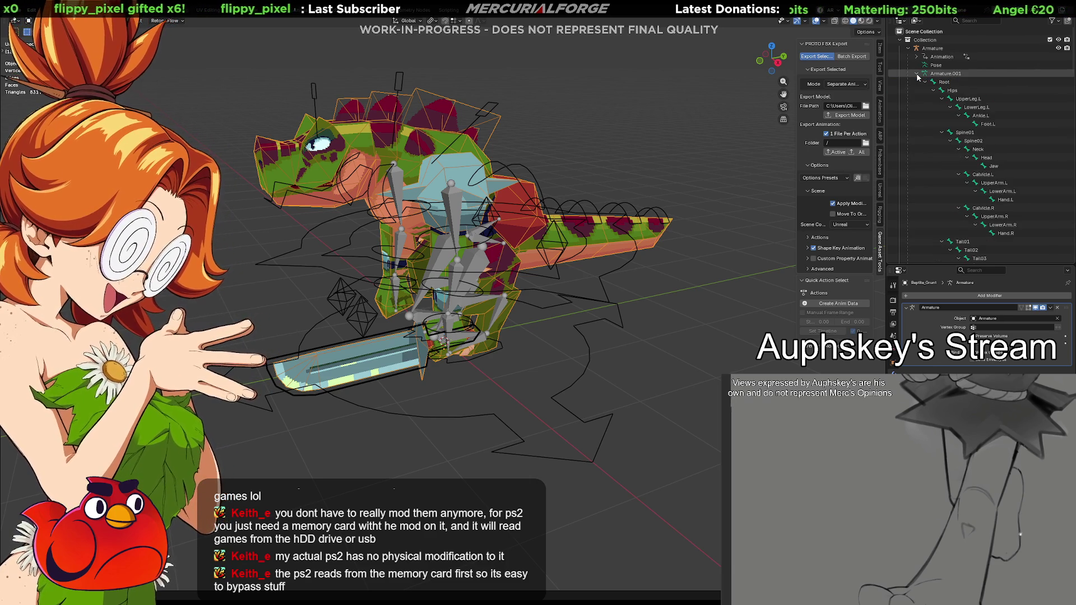
Rename the Armature.001 object to 'Armature' and show the Item panel.
click(947, 74)
key(F2)
text(Armature)
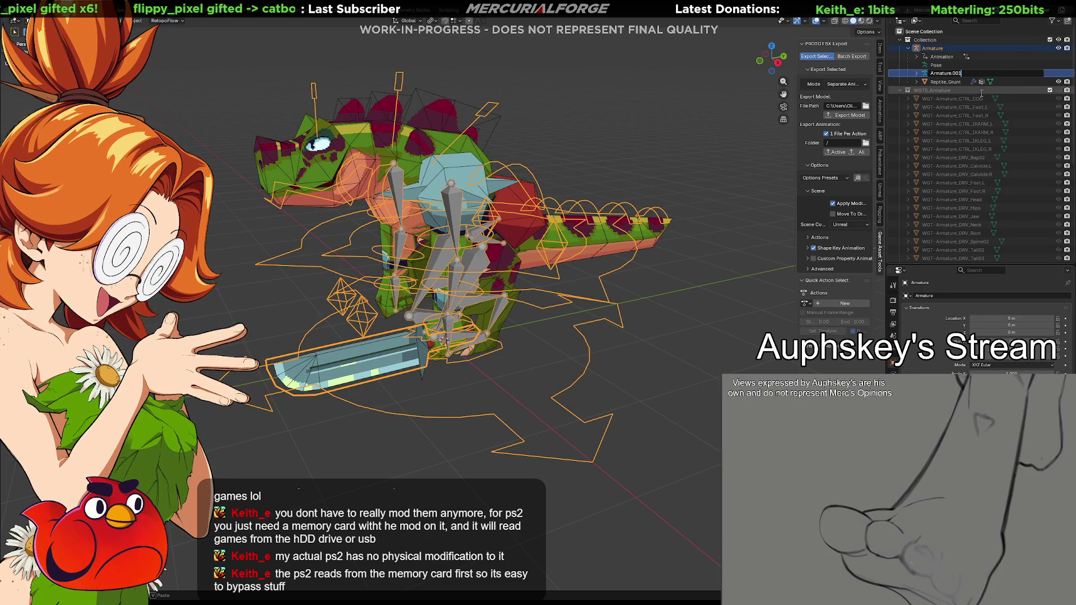
key(Return)
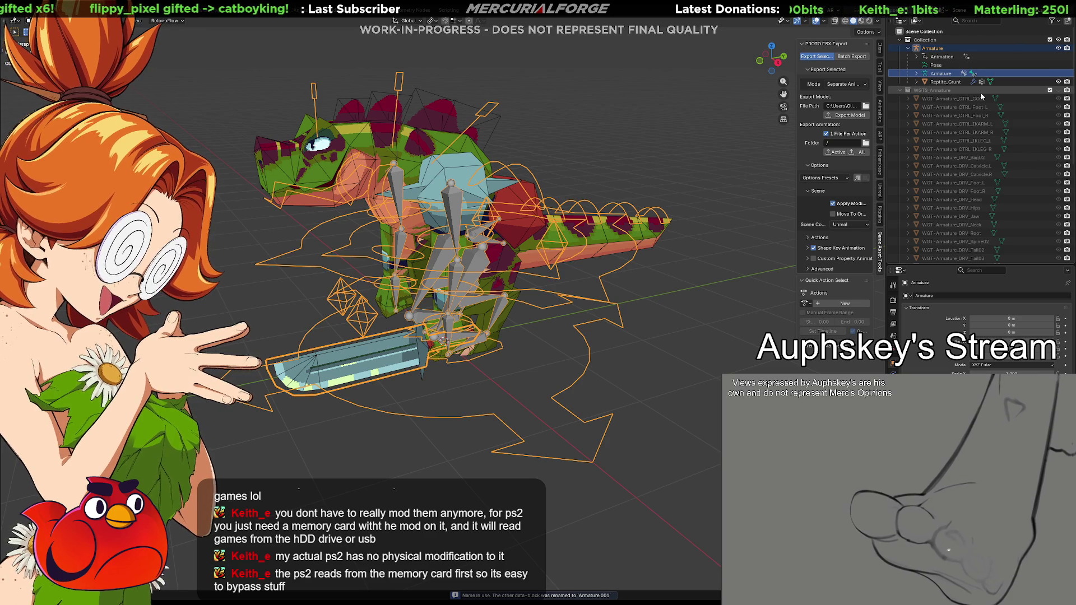
click(880, 48)
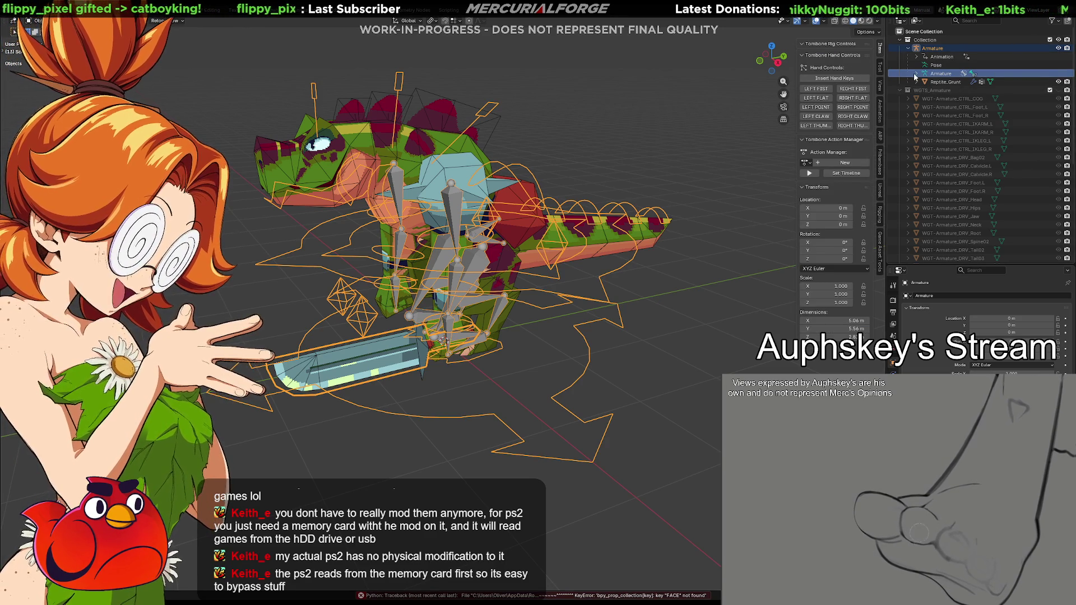
Collapse the DRV_Root, CTRL_IKARM_L/R, CTRL_Foot_L/R and IK_UpperLeg branches, then deselect the armature.
shift+click(917, 73)
click(925, 82)
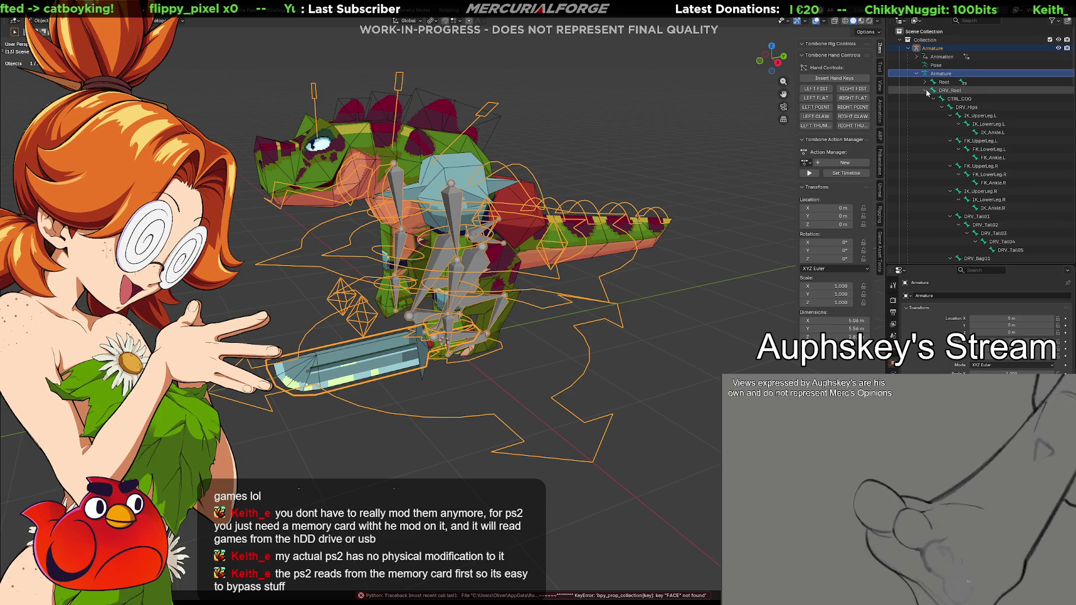
click(925, 91)
click(926, 123)
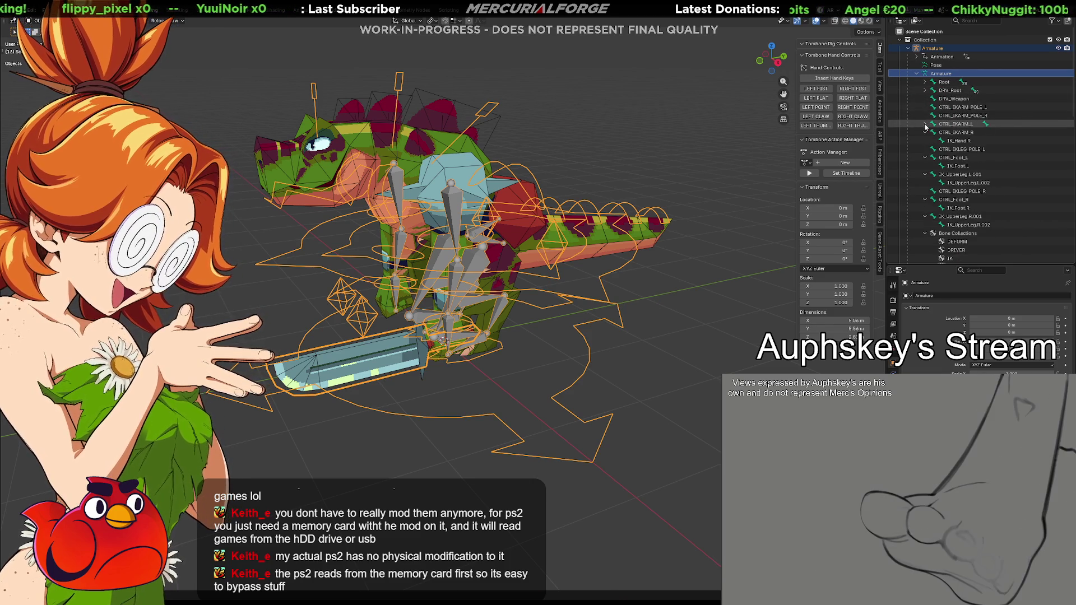
click(925, 132)
click(925, 149)
click(925, 157)
click(926, 175)
click(925, 183)
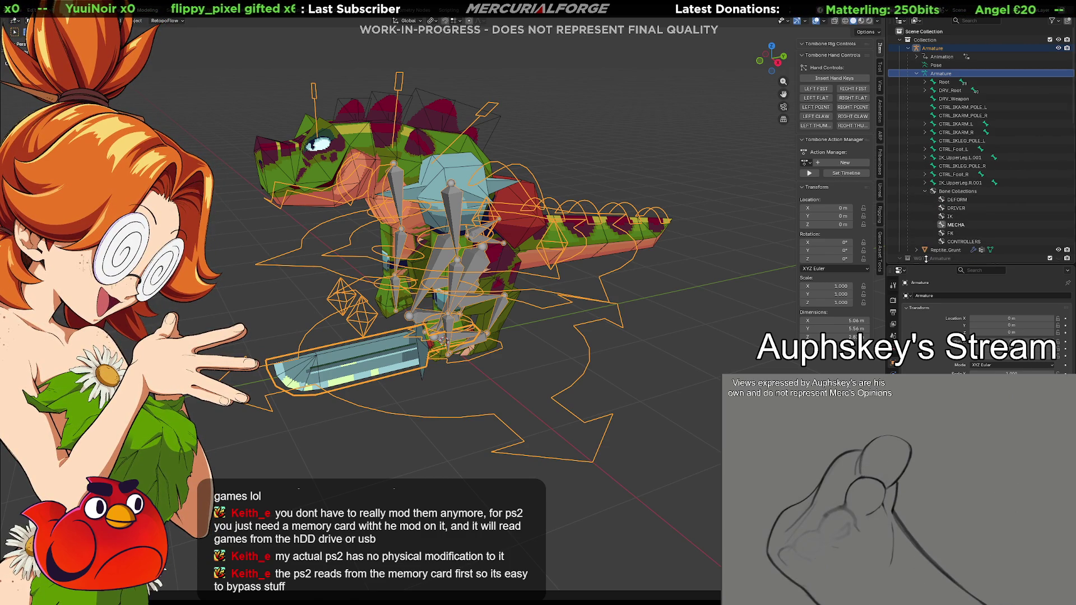
click(672, 274)
mouse_move(672, 273)
middle_down()
mouse_move(650, 288)
mouse_move(622, 277)
mouse_move(654, 278)
middle_up()
Select the armature and apply the Unreal preset in the Game Asset Tools export options.
click(637, 254)
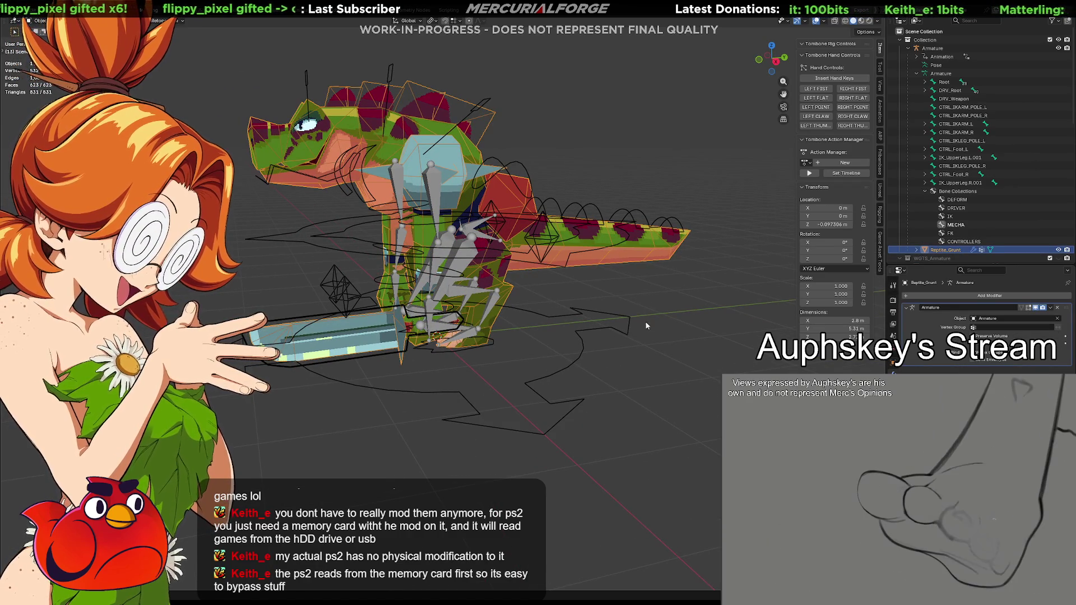
click(632, 324)
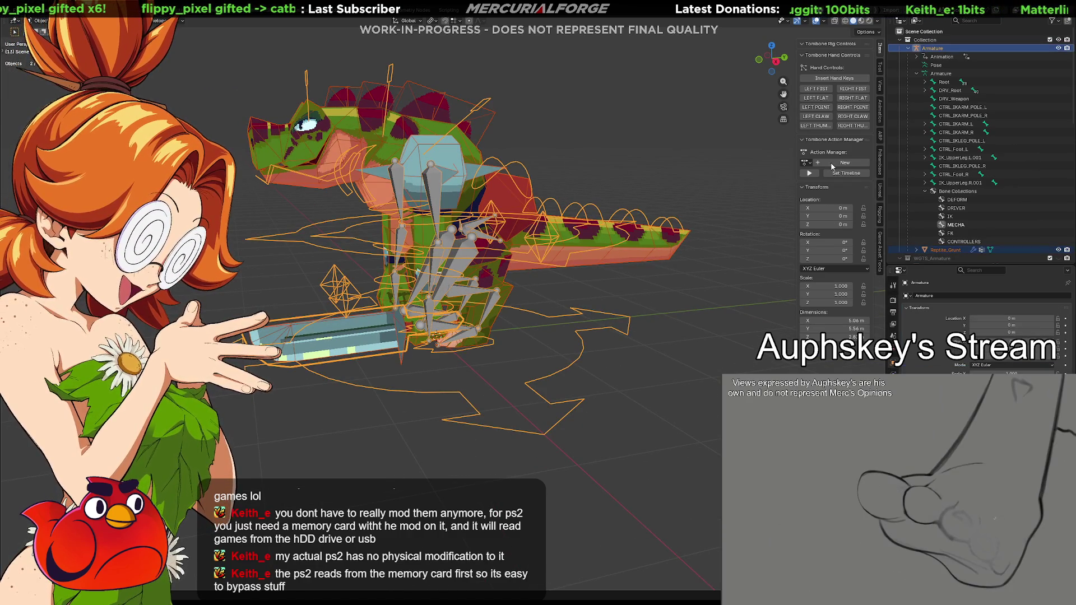
click(880, 238)
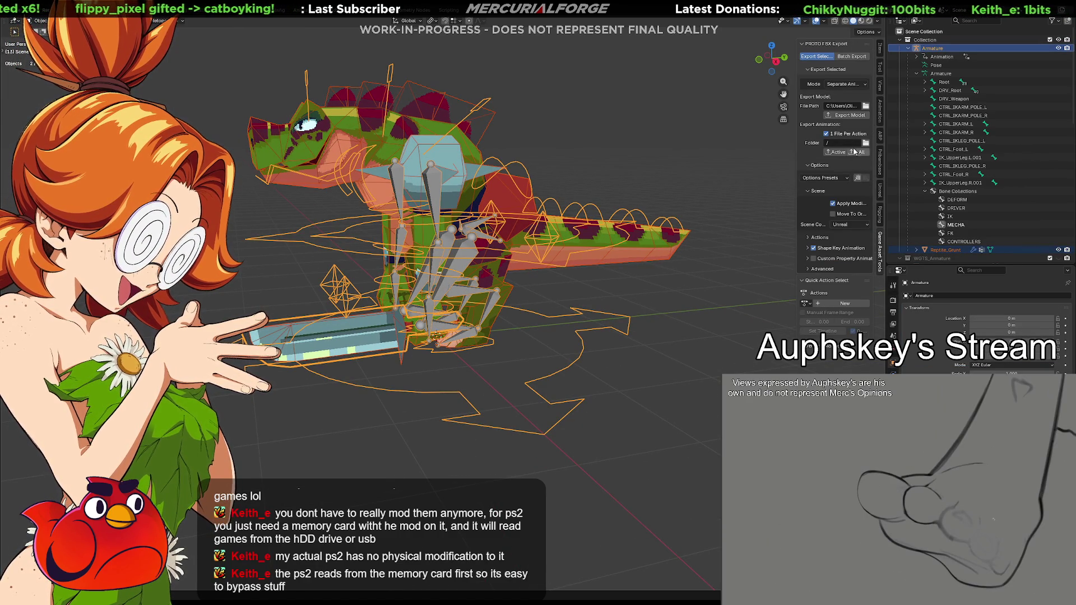
click(808, 269)
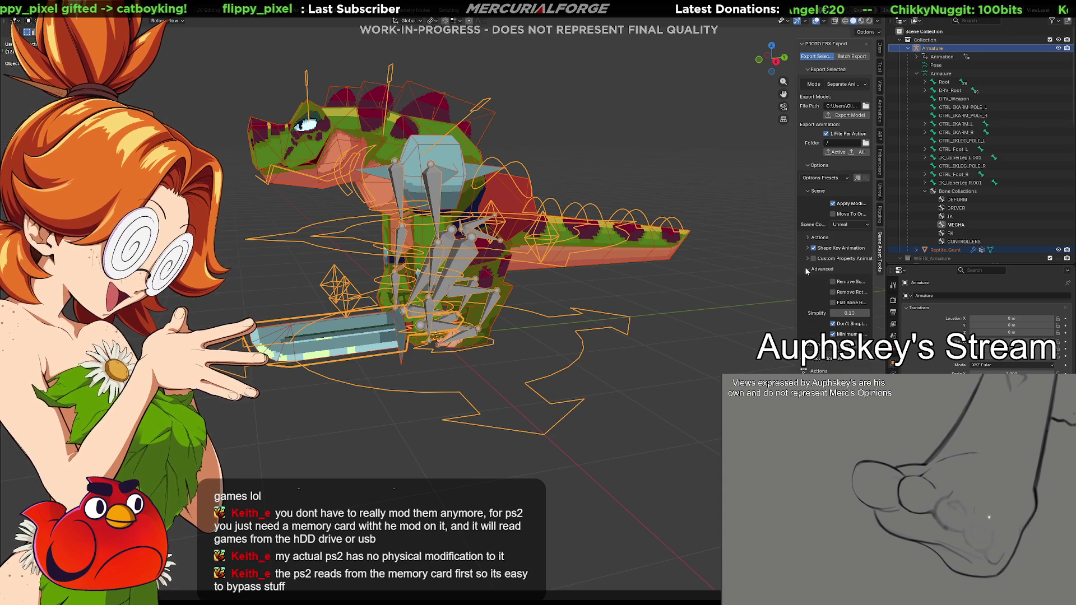
click(808, 269)
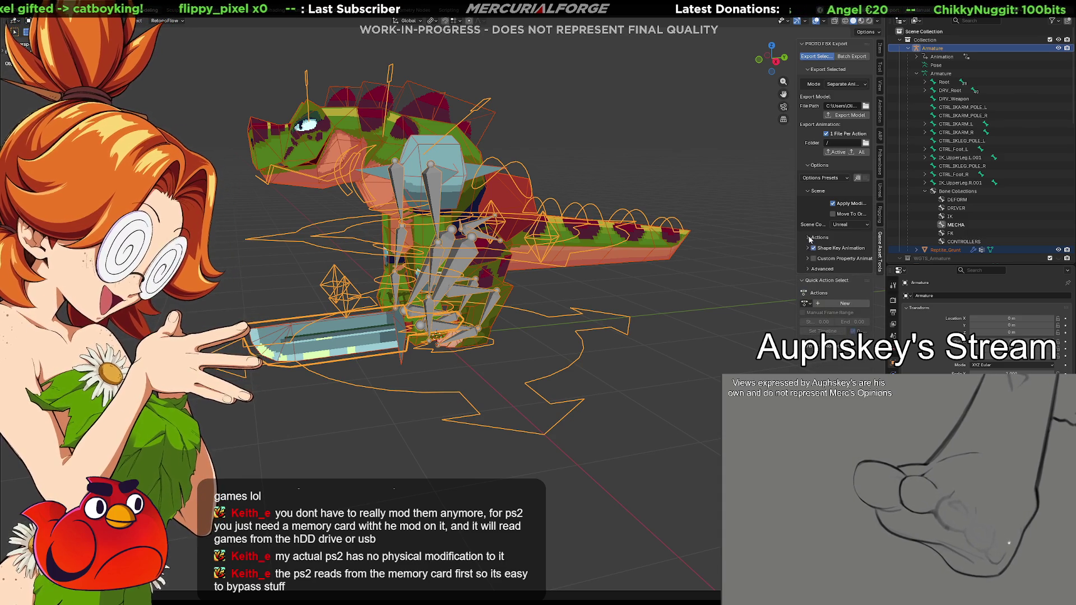
click(809, 237)
click(810, 238)
click(843, 178)
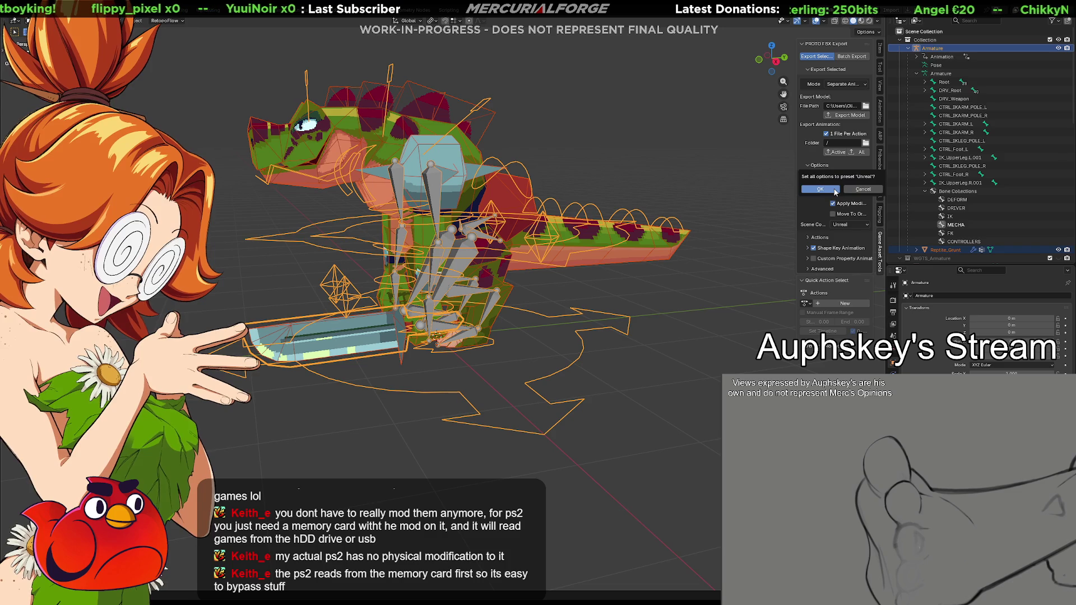
click(836, 193)
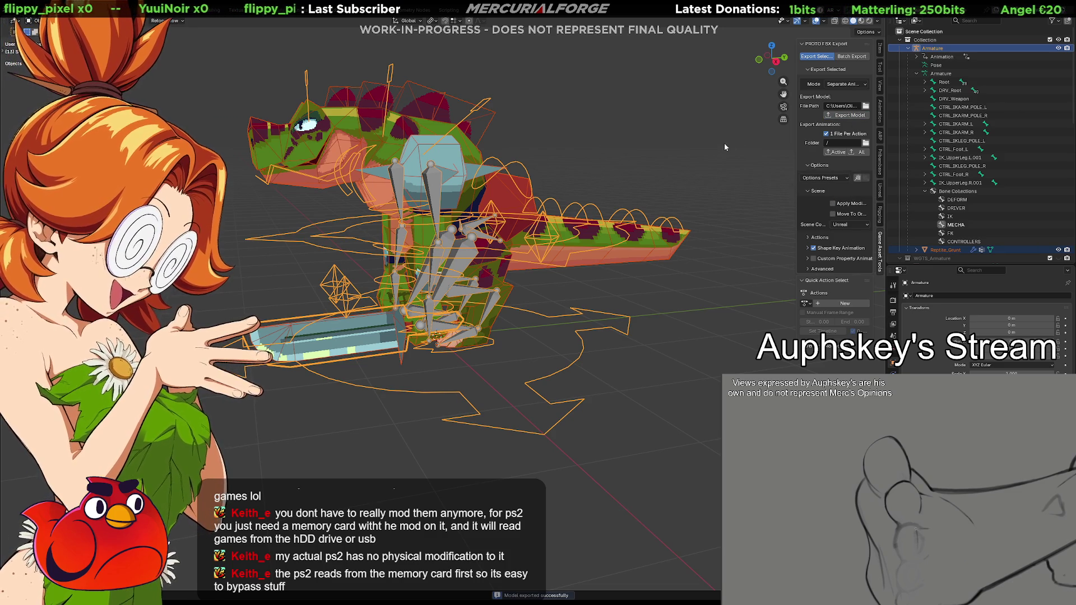
key(alt+Tab)
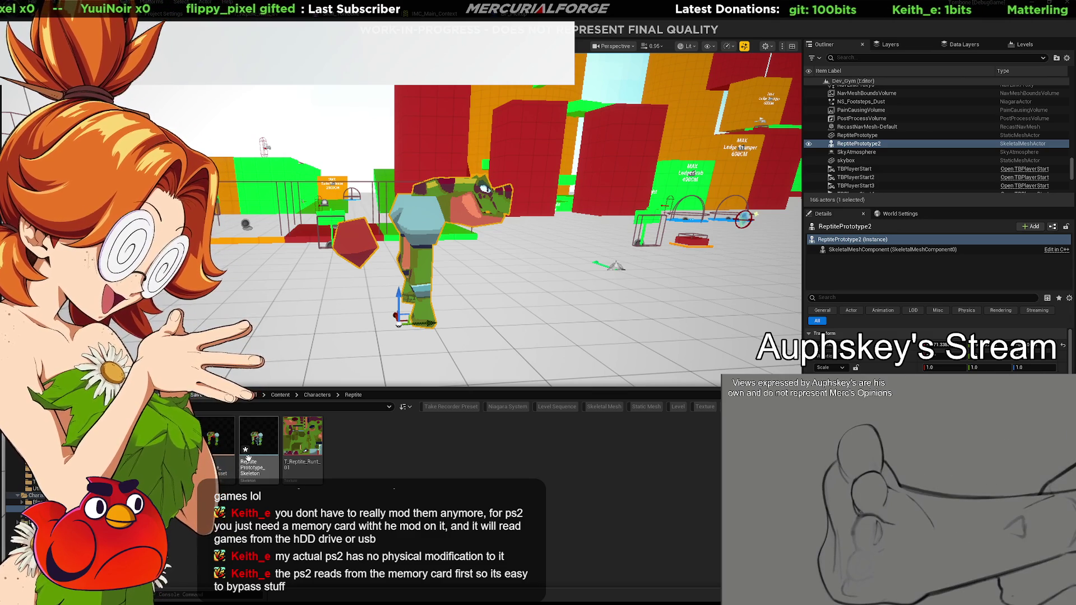
Orbit around the ReptilePrototype2 reptile in Unreal, then return to Blender.
mouse_move(257, 359)
right_down()
mouse_move(219, 381)
mouse_move(281, 368)
right_up()
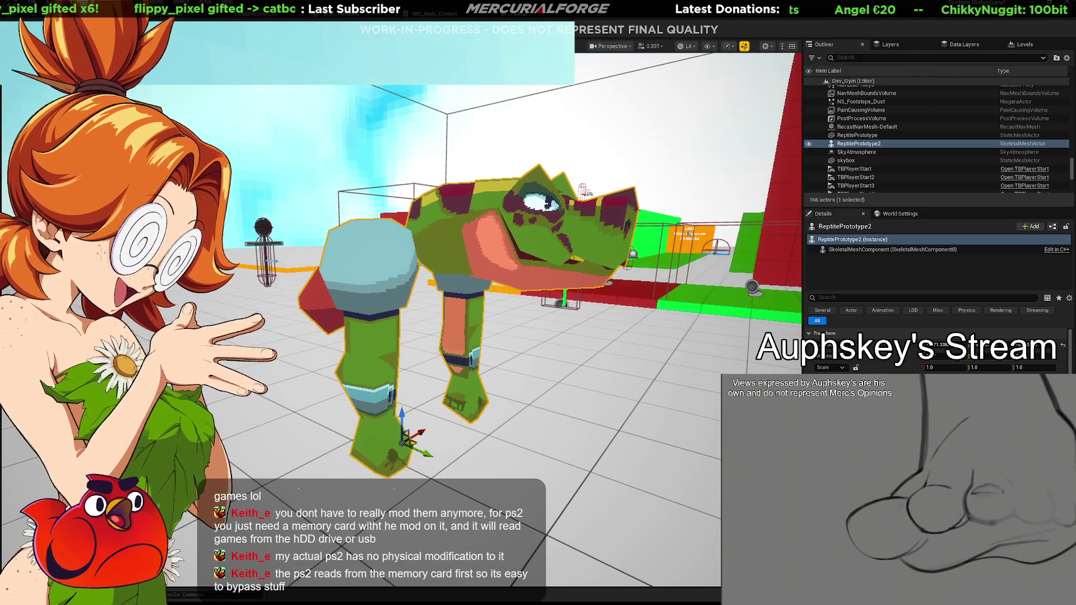
key(alt+Tab)
Review Reptile_Grunt's vertex groups and MI_Reptile_Runt_A material, then reselect the armature.
click(528, 199)
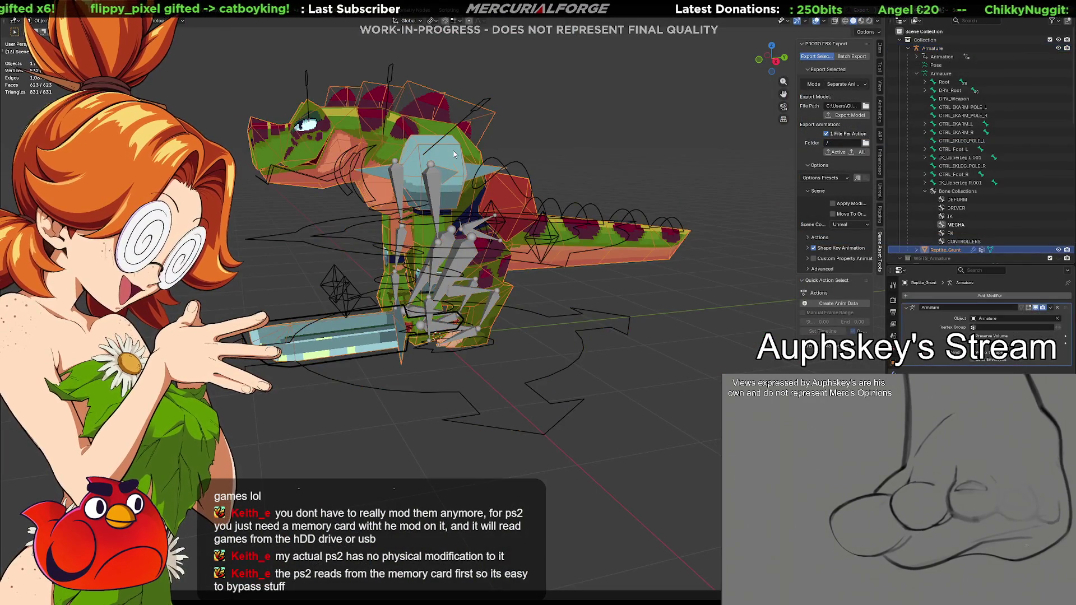
click(893, 409)
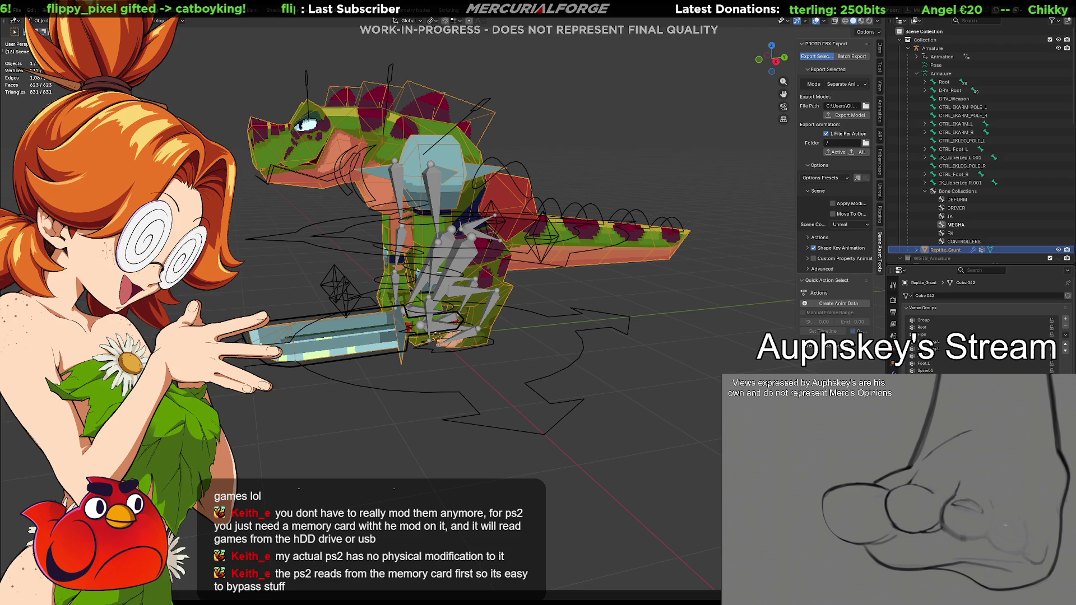
click(893, 442)
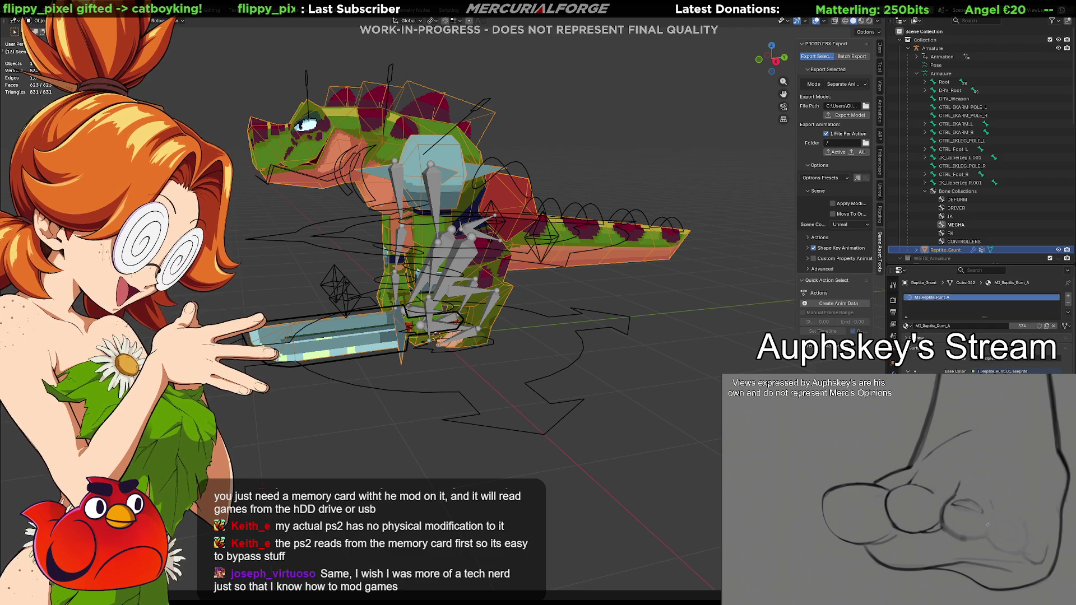
click(893, 409)
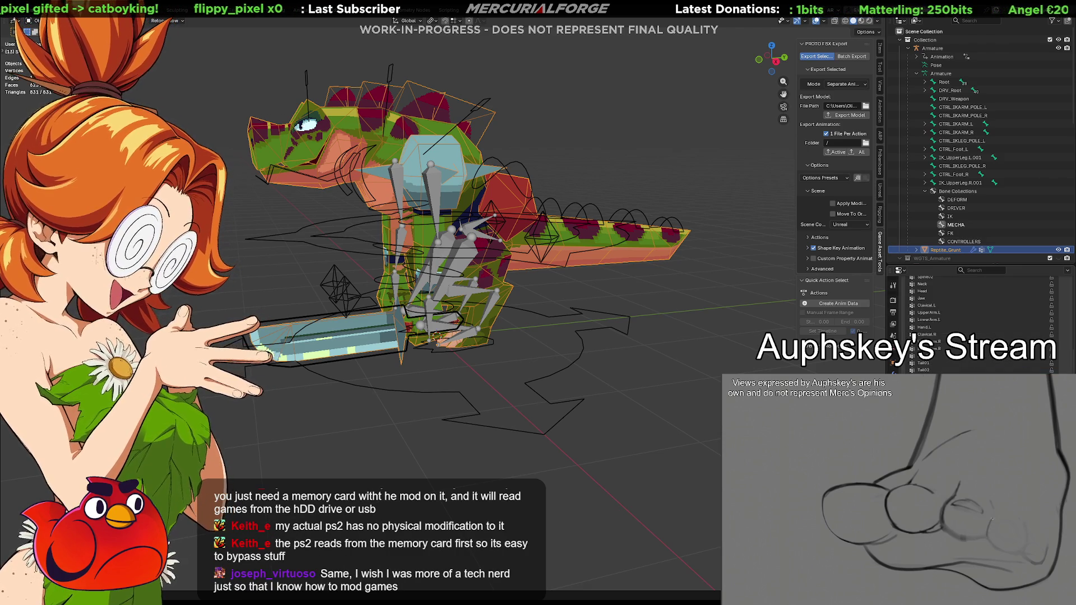
scroll(976, 325, down, 5)
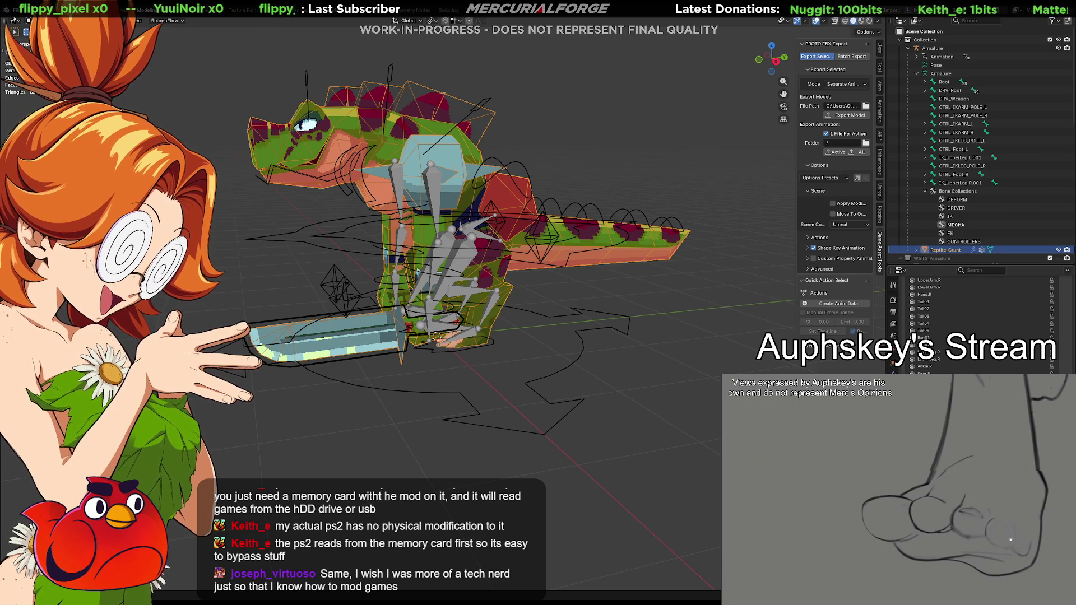
scroll(975, 325, up, 1)
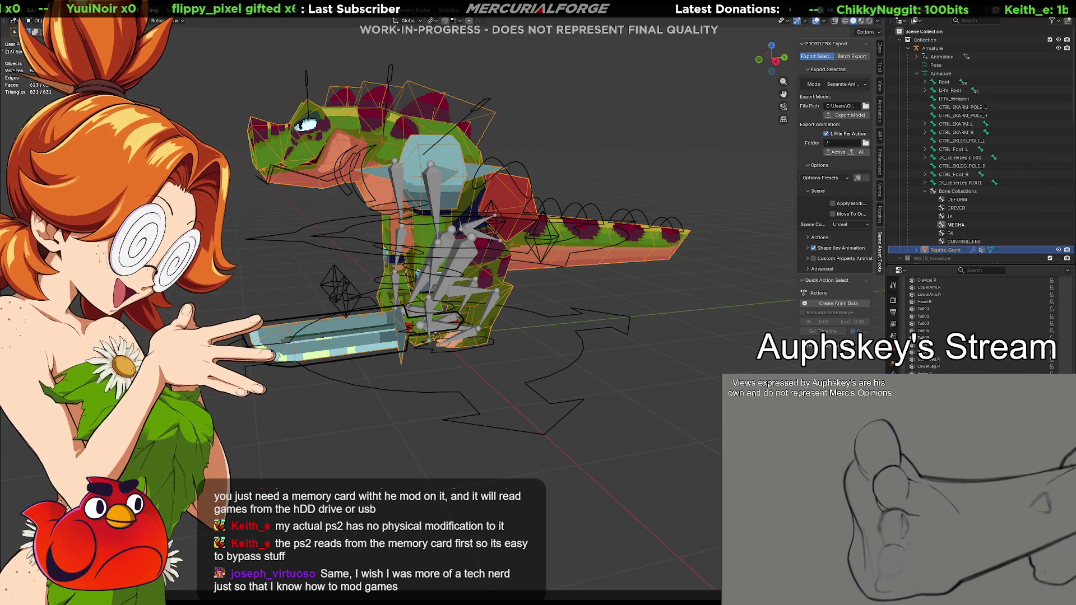
scroll(976, 325, up, 1)
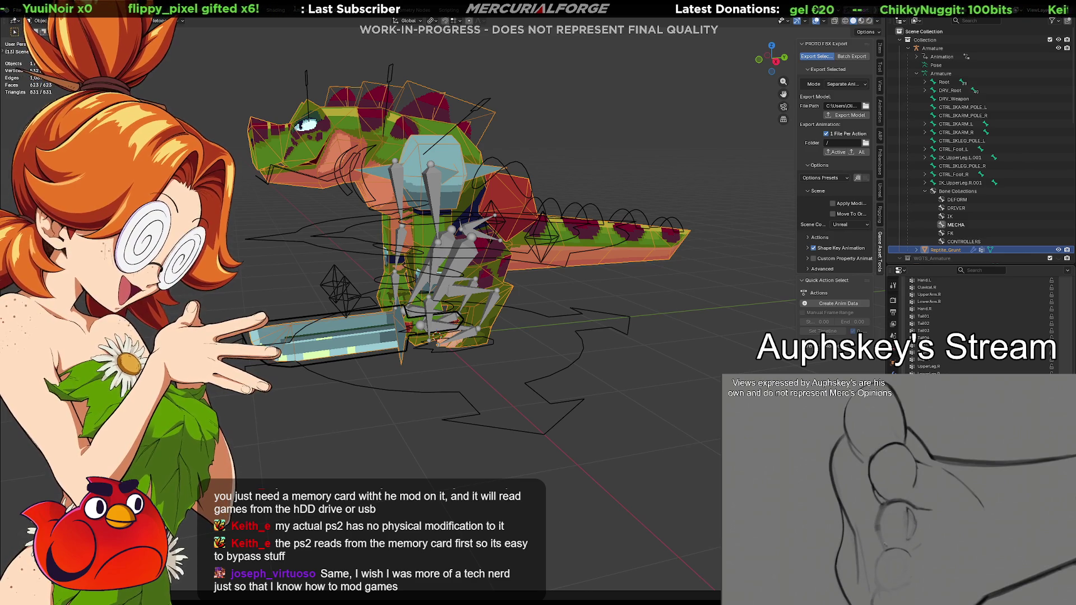
shift+click(546, 323)
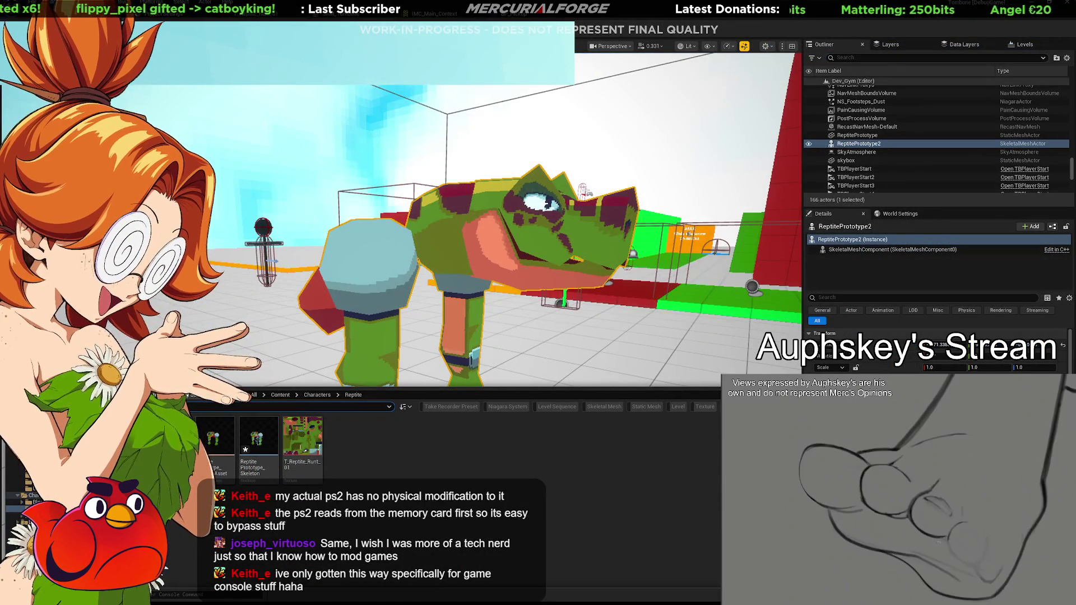
Frame the sword-holding reptile in Unreal's viewport and orbit to a front-left view.
key(f)
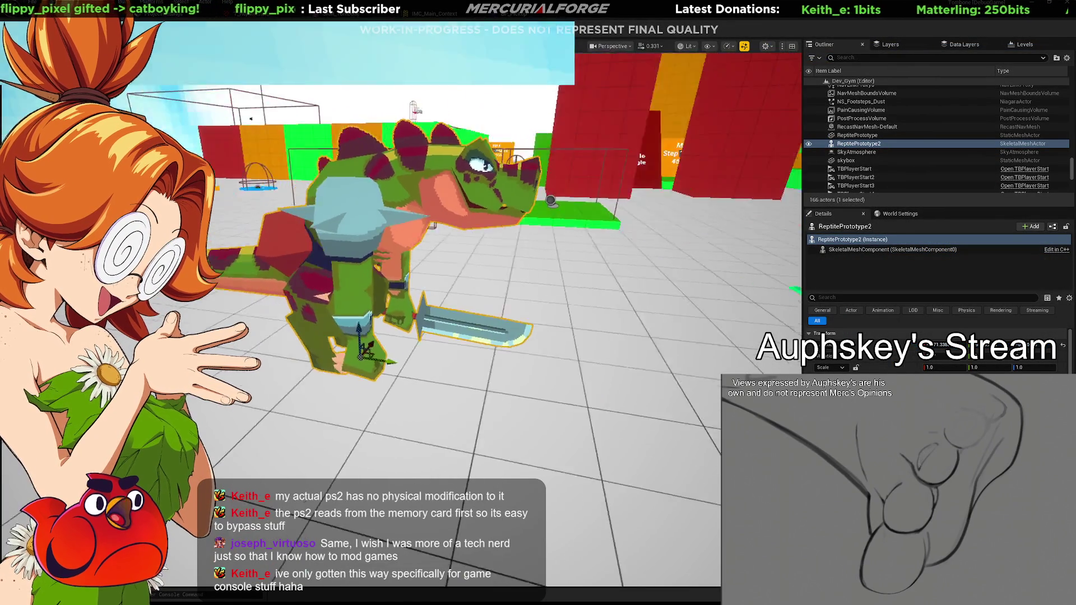
alt+drag(392, 281, 143, 282)
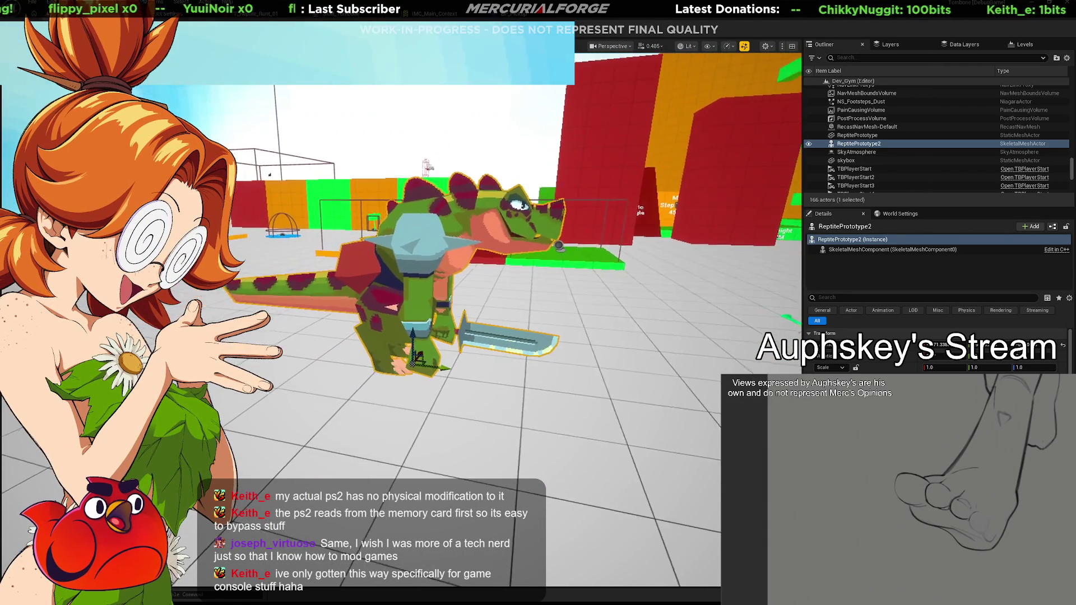
key(alt+Tab)
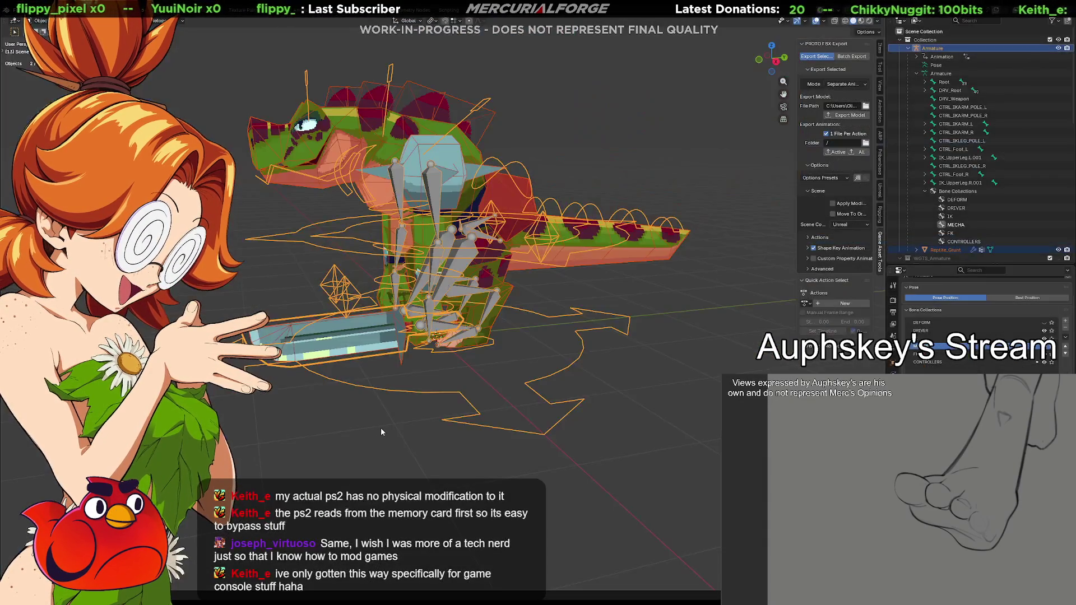
key(alt+Tab)
key(ctrl+space)
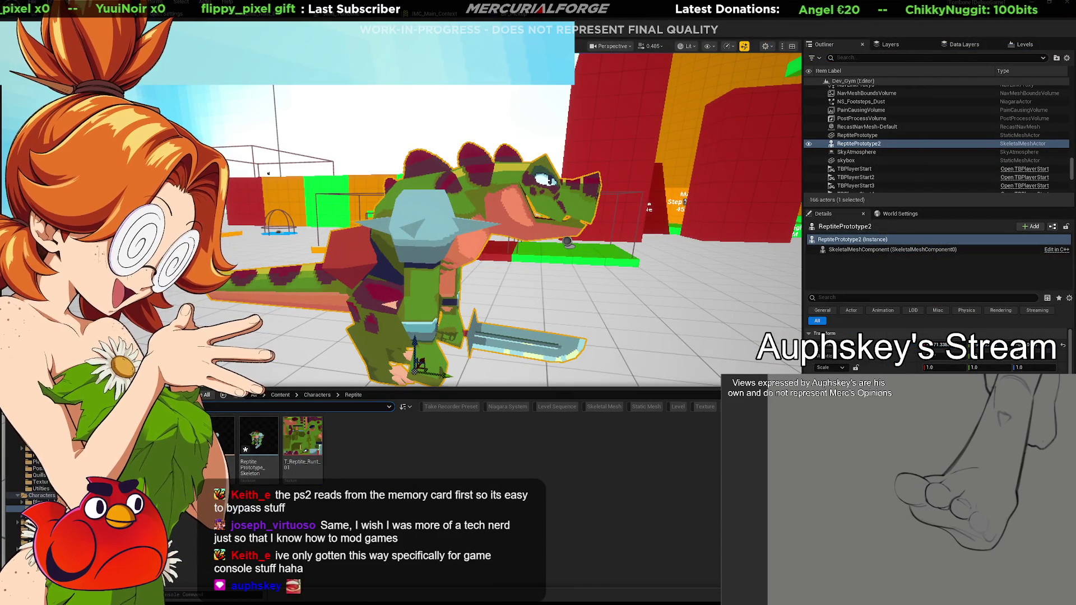
Deselect the armature in Blender, then select the reptile skeleton asset in Unreal.
key(alt+Tab)
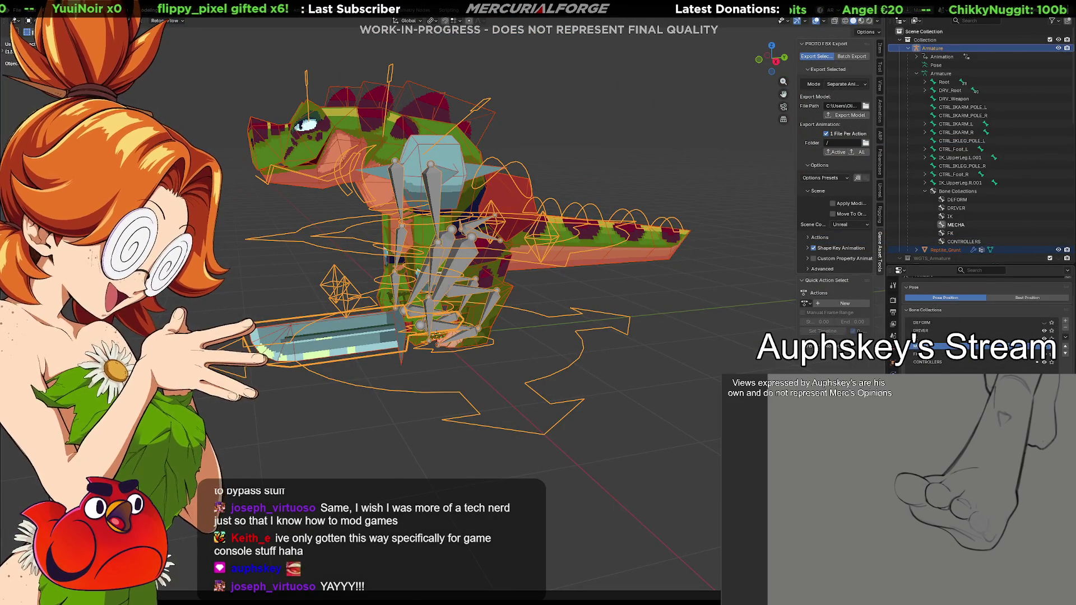
click(655, 410)
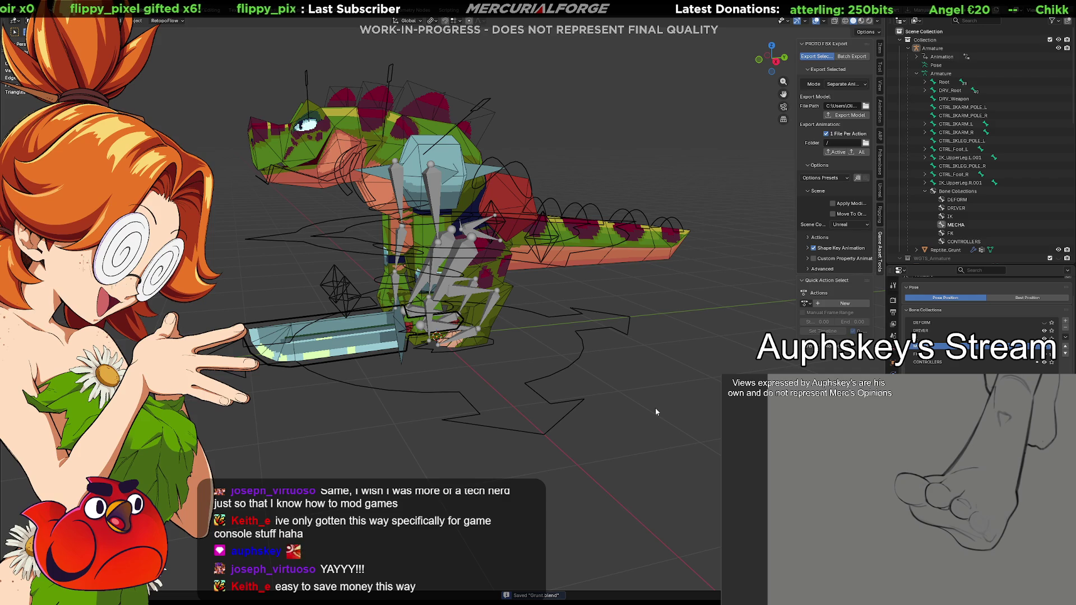
key(alt+Tab)
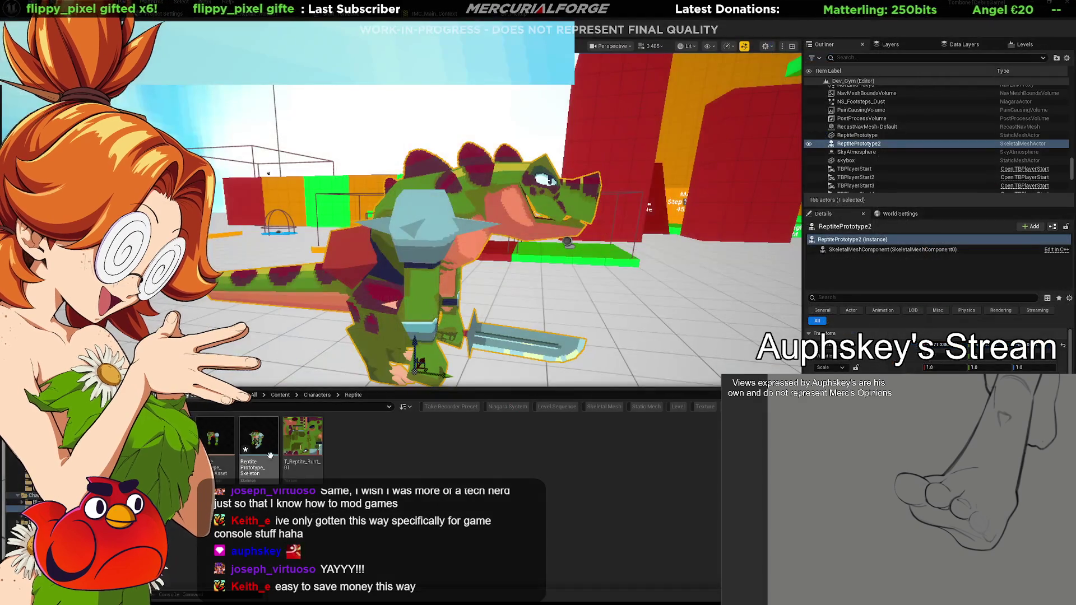
click(264, 443)
Close the Content Drawer so the reptile with its sword fills the Dev_Gym level view.
key(ctrl+space)
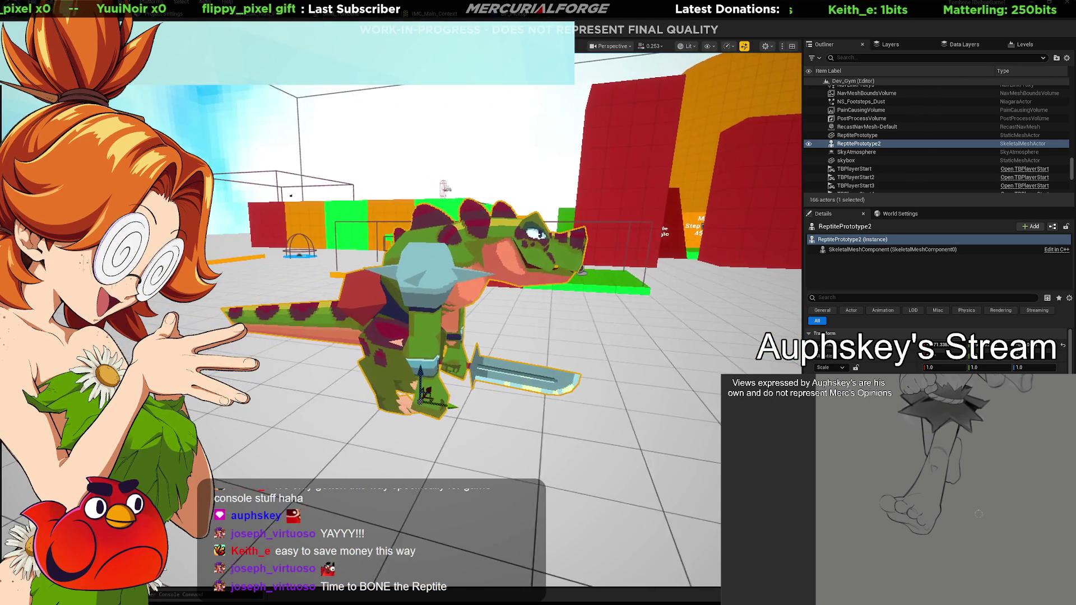
Select the floor Cube, play-test the level in the editor, then stop the session.
click(496, 424)
key(alt+p)
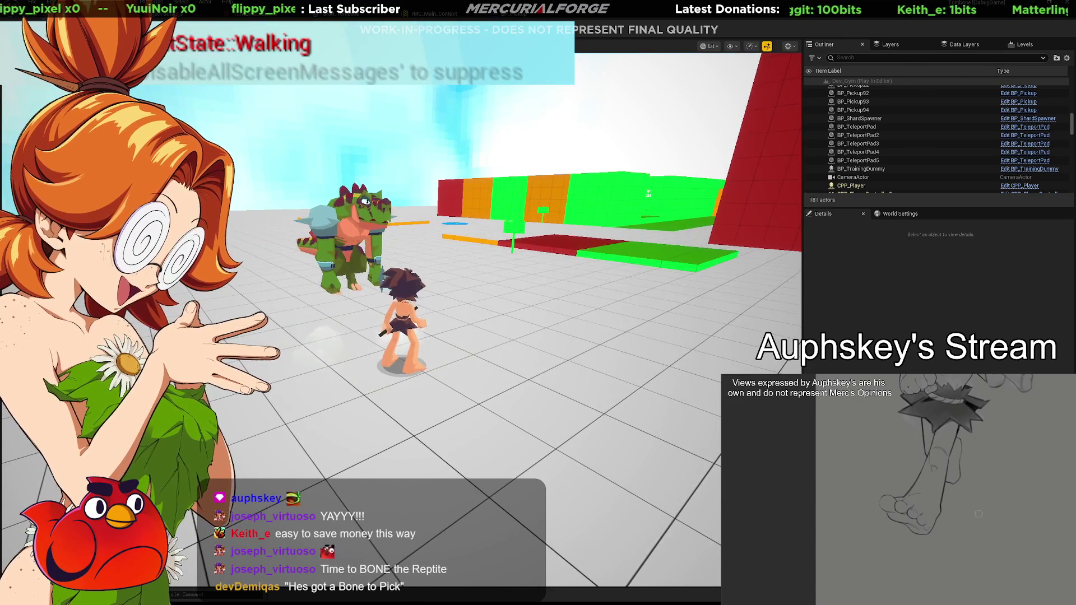
key(Escape)
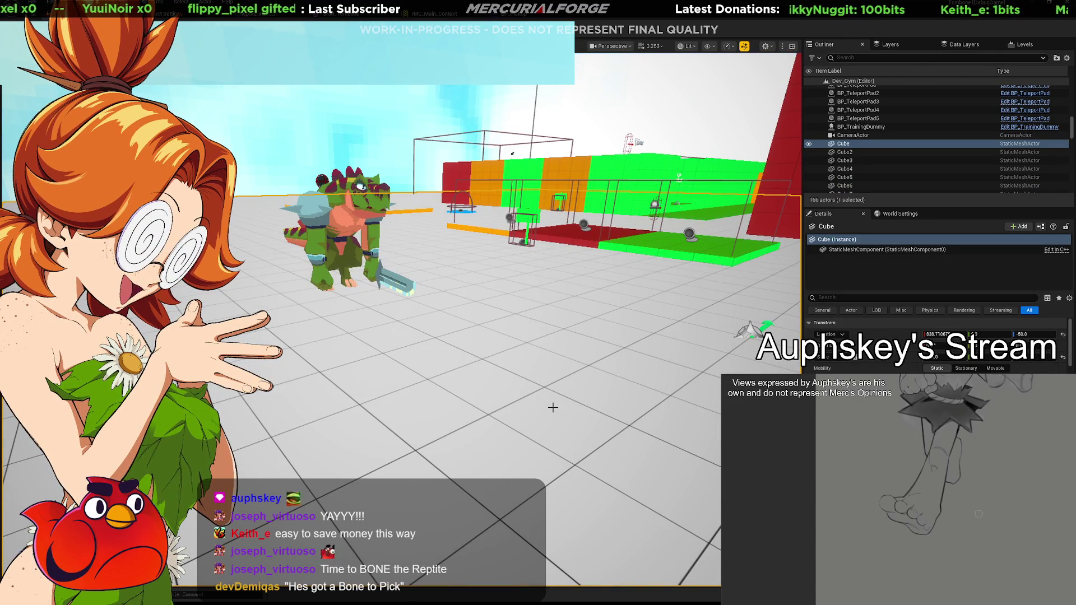
key(alt+Tab)
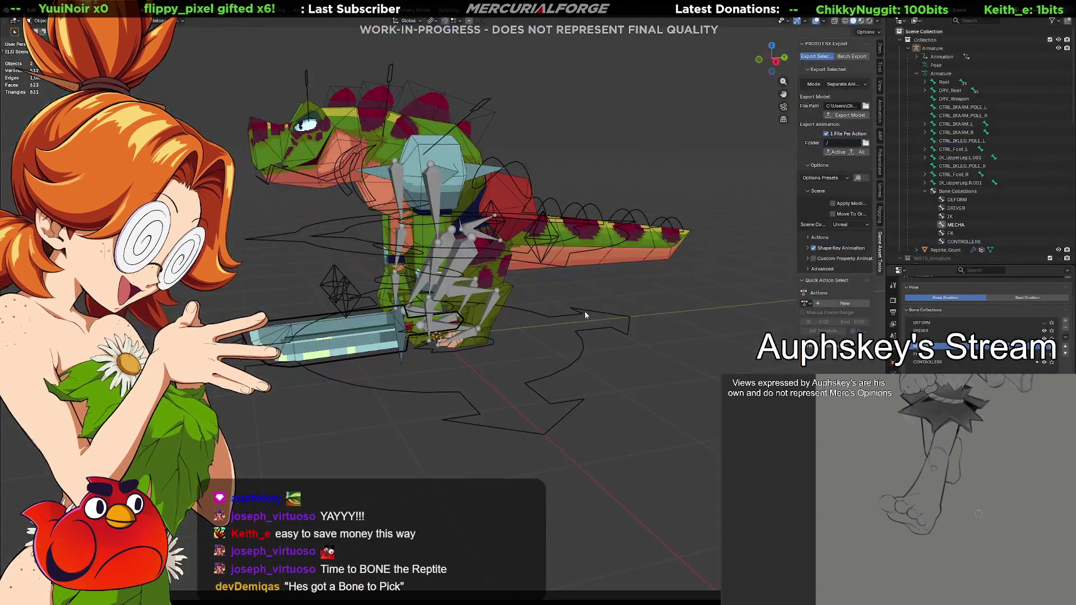
View the reptile rig front-on with the Item panel's transform values, then open Unreal's texture asset.
right_click(508, 330)
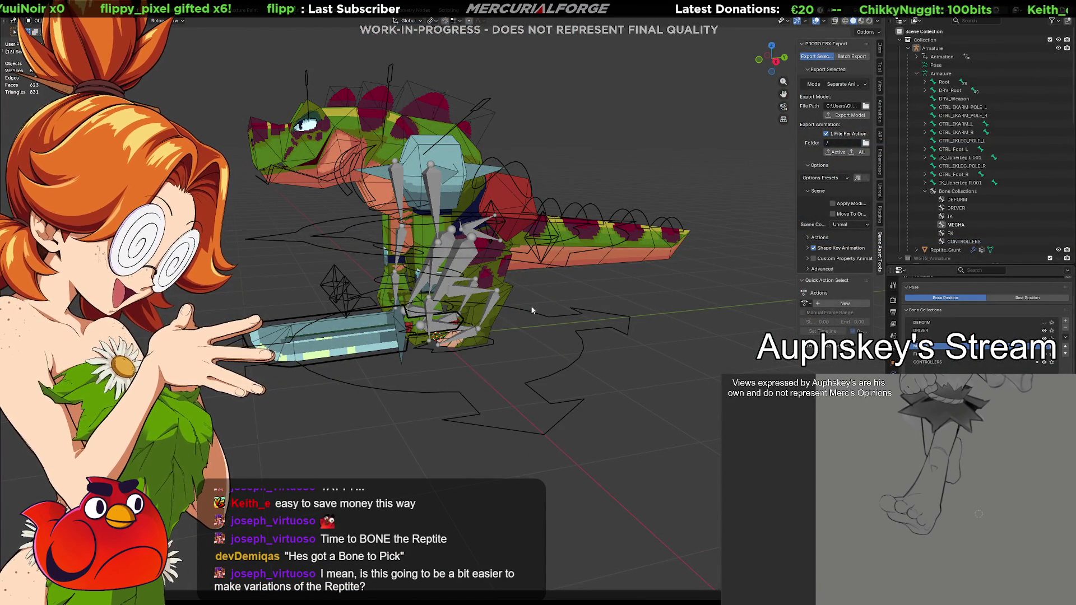
mouse_move(463, 333)
middle_down()
mouse_move(565, 317)
mouse_move(667, 324)
mouse_move(563, 332)
mouse_move(545, 317)
mouse_move(856, 47)
middle_up()
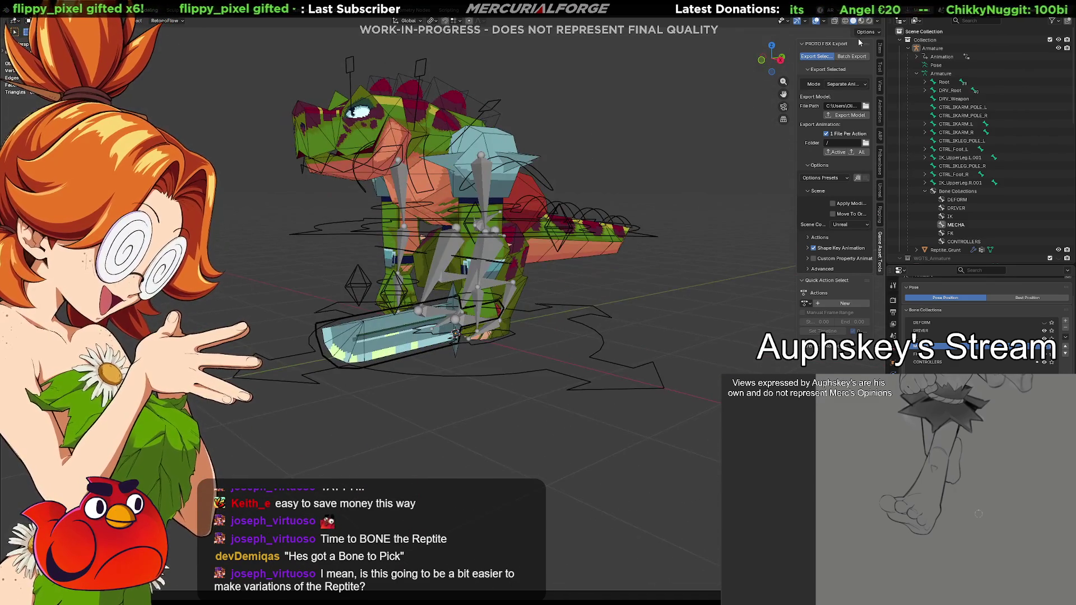
click(880, 48)
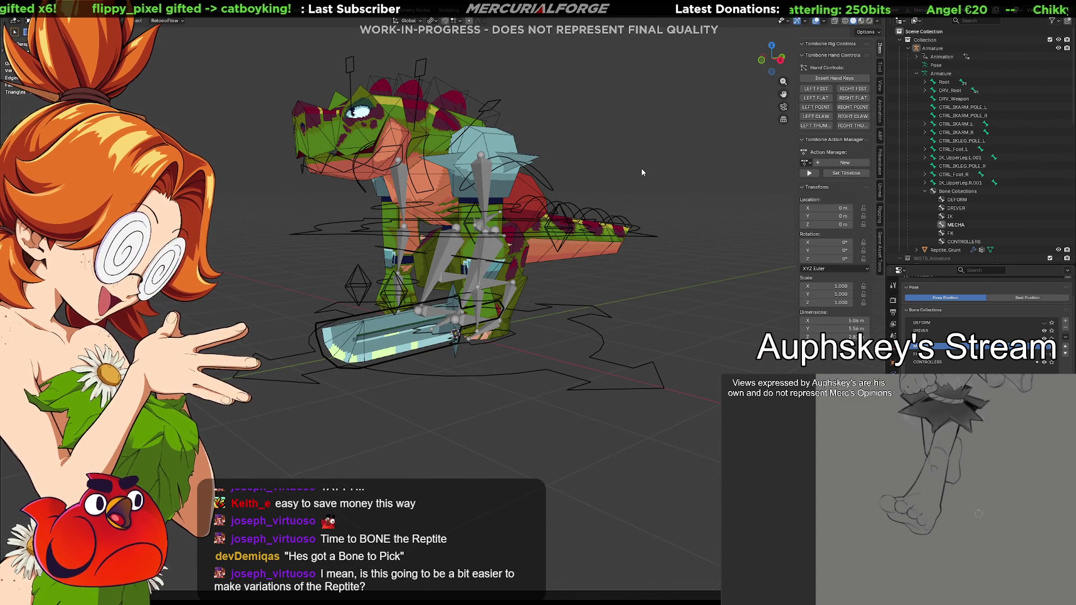
mouse_move(610, 177)
middle_down()
mouse_move(608, 199)
mouse_move(615, 193)
middle_up()
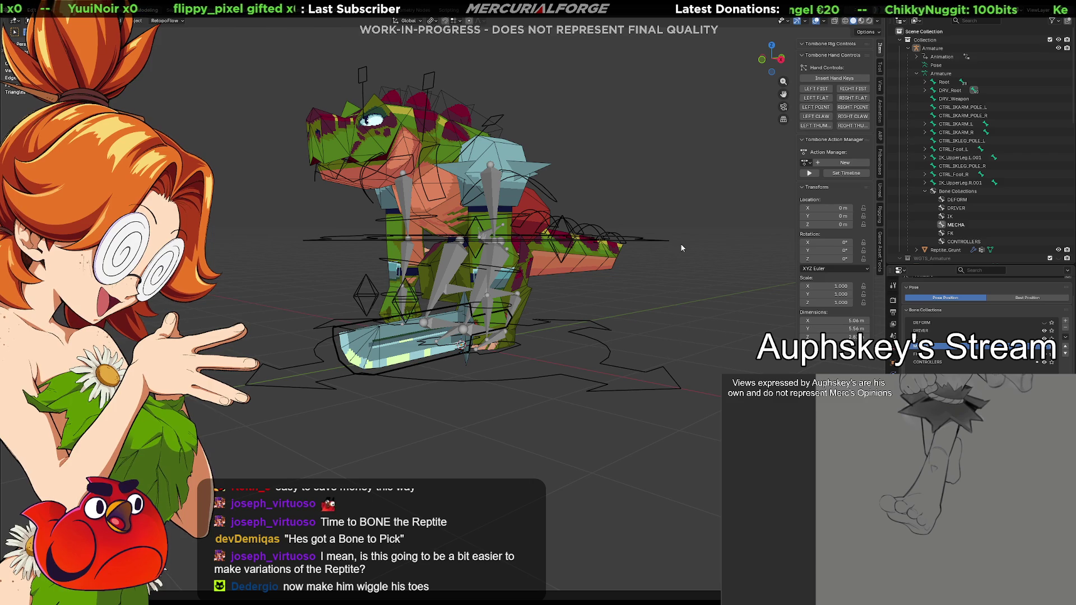
key(alt+Tab)
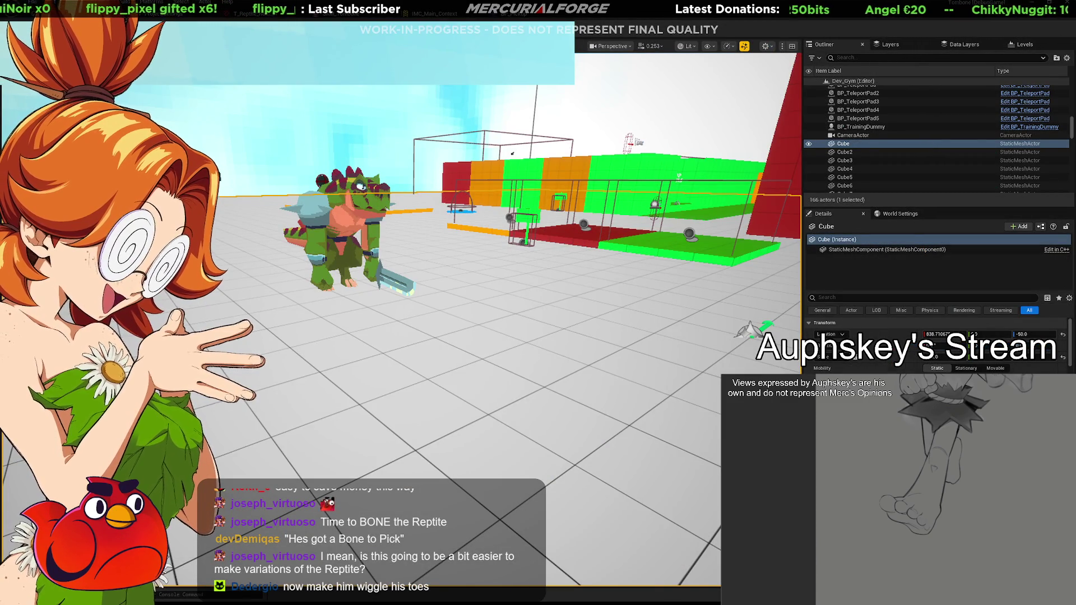
click(181, 14)
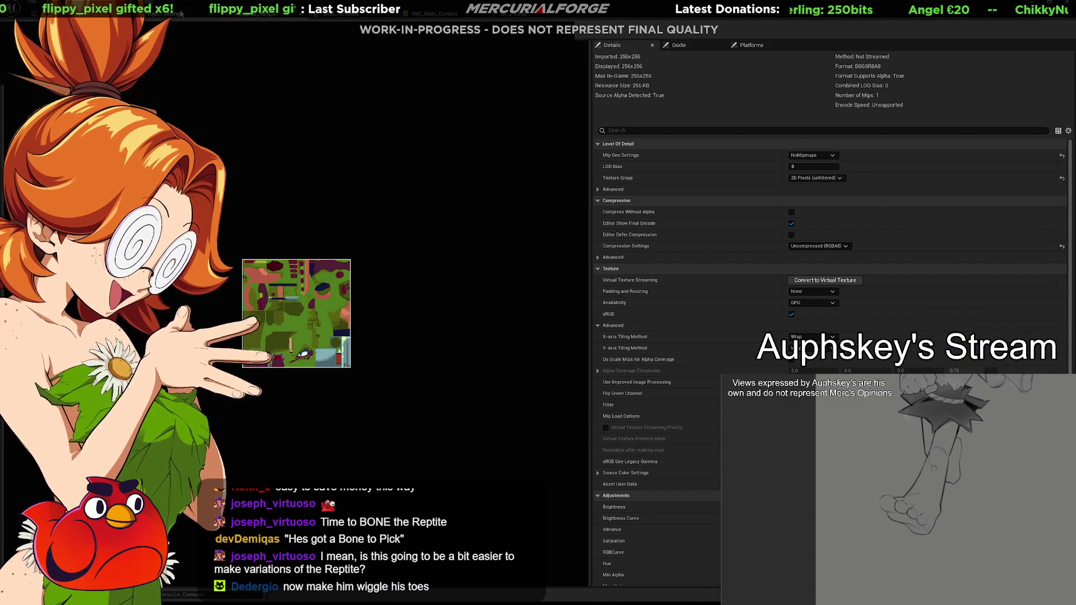
Back in the level, select Reptile Prototype_Skeleton in the Content Drawer and open the reptile skeletal mesh.
click(56, 14)
key(ctrl+space)
click(257, 440)
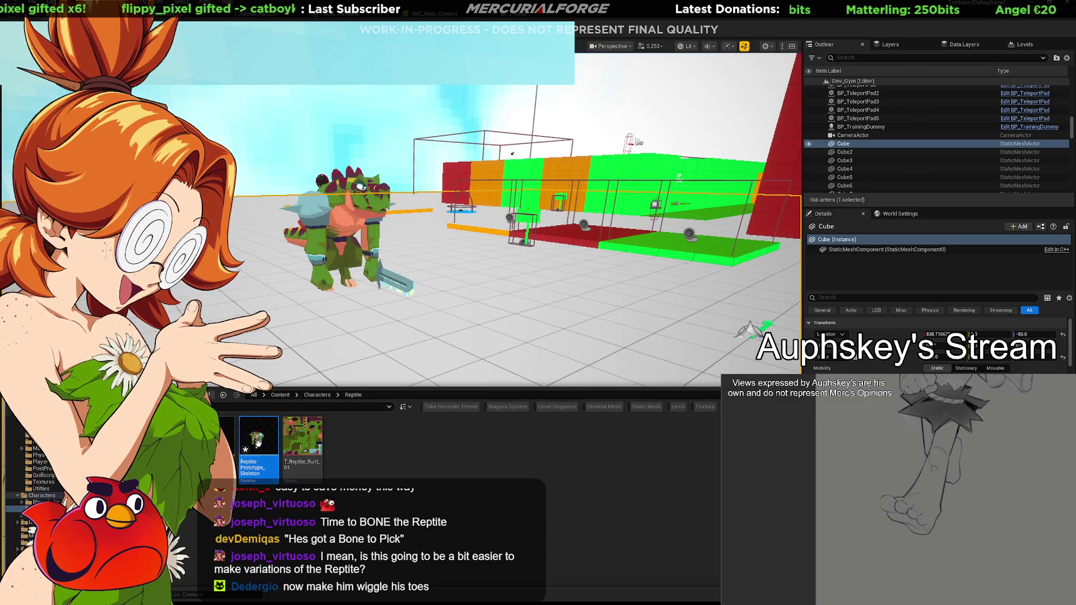
key(ctrl+space)
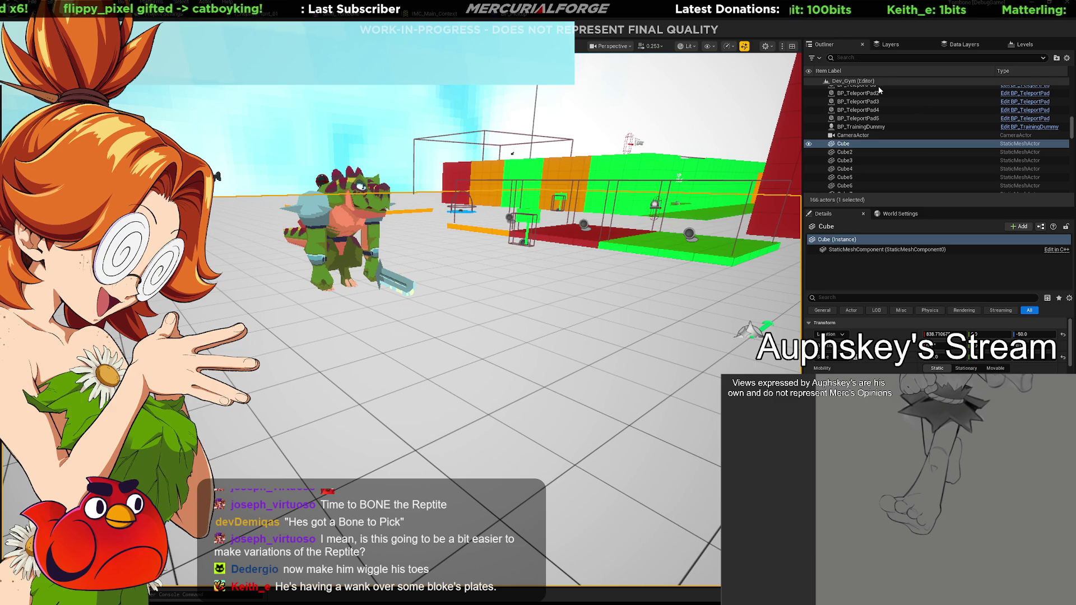
key(alt+Tab)
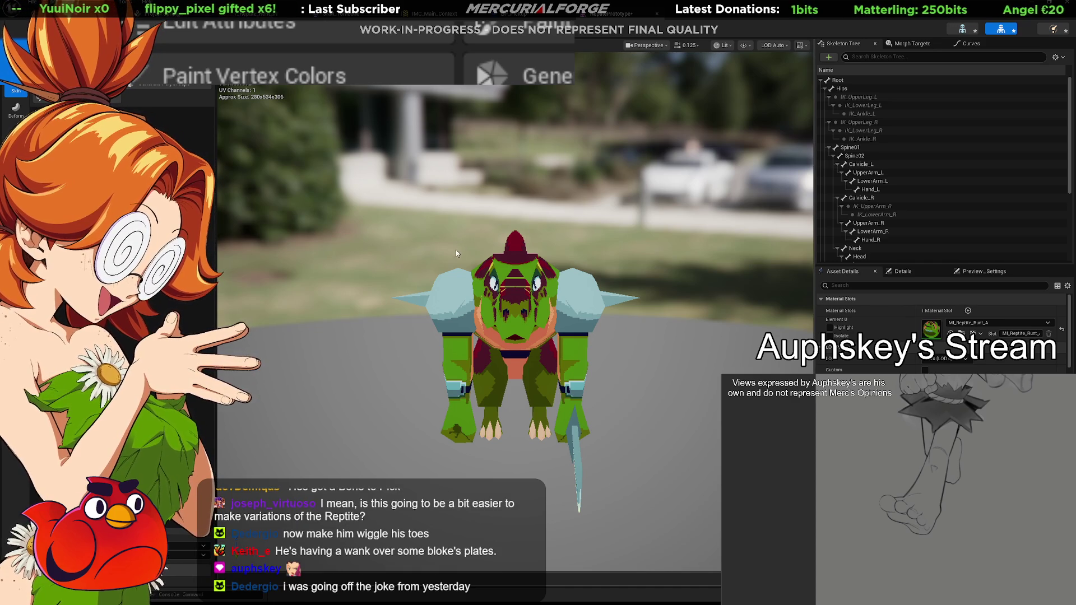
Browse the open editors: IMC_Main_Context, BP_Pickup, ReptilePrototype (orbiting its preview), and TomBone.
key(ctrl+Tab)
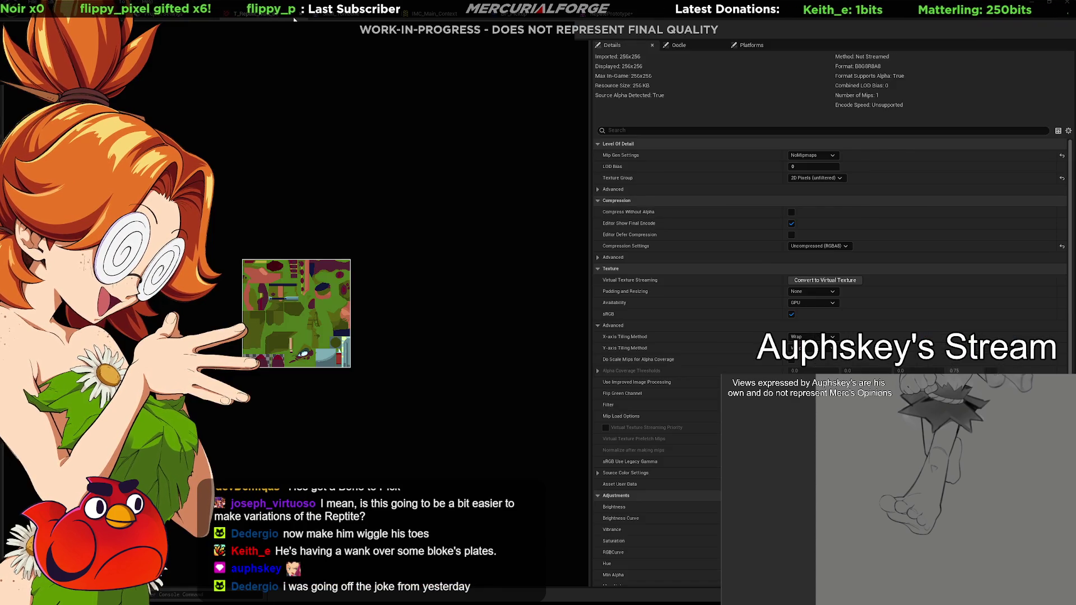
click(380, 18)
click(439, 19)
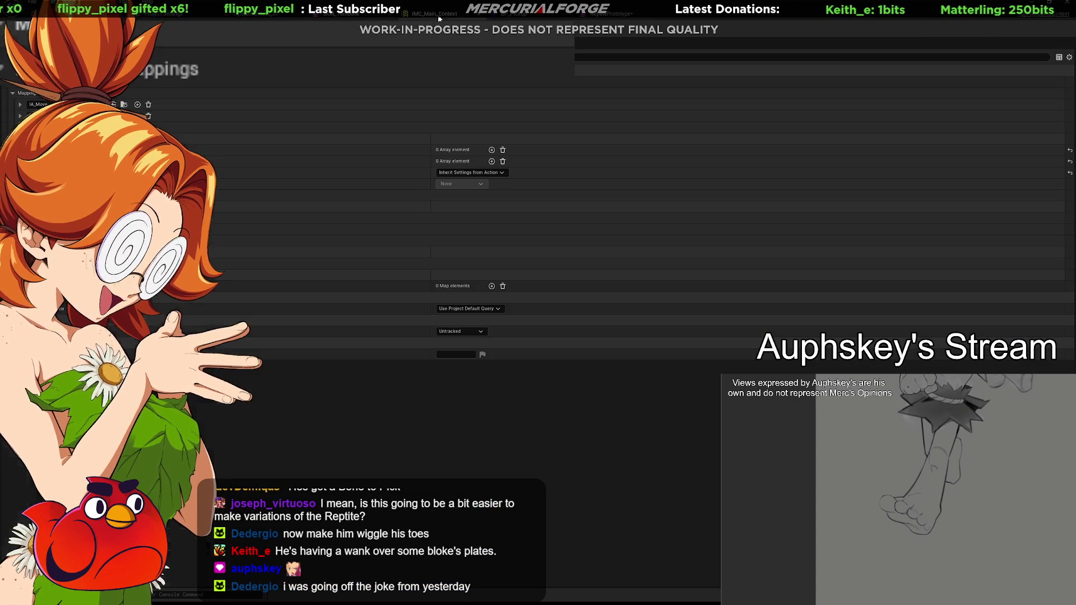
click(360, 18)
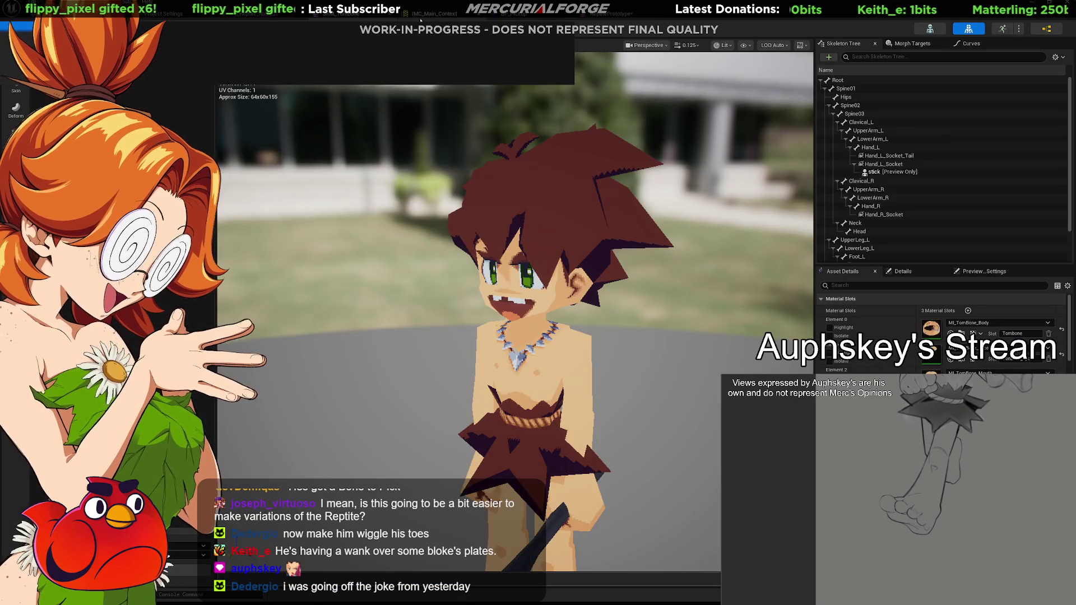
click(474, 16)
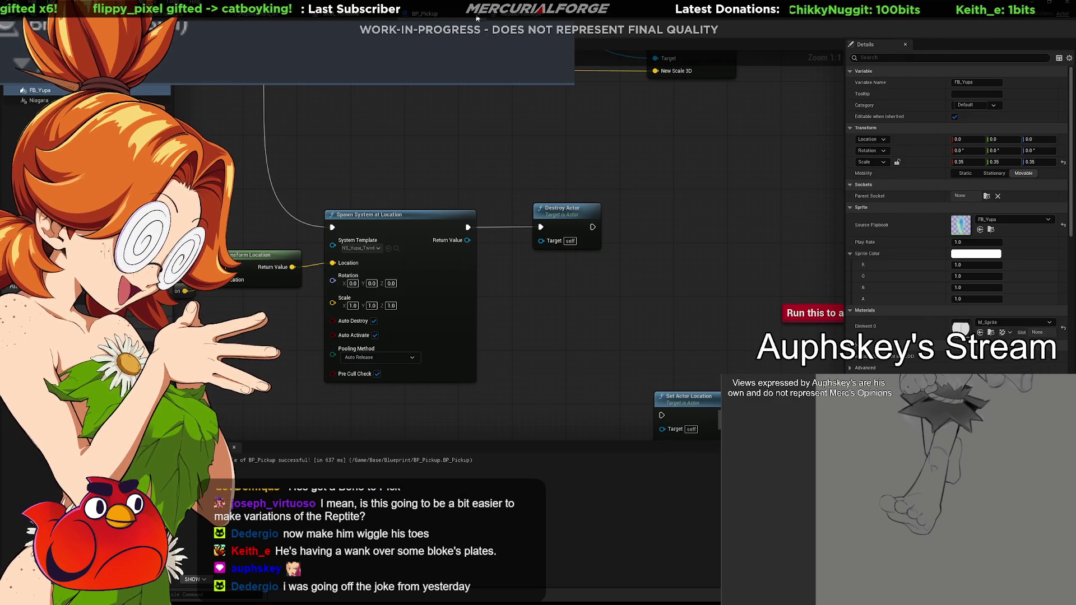
click(441, 16)
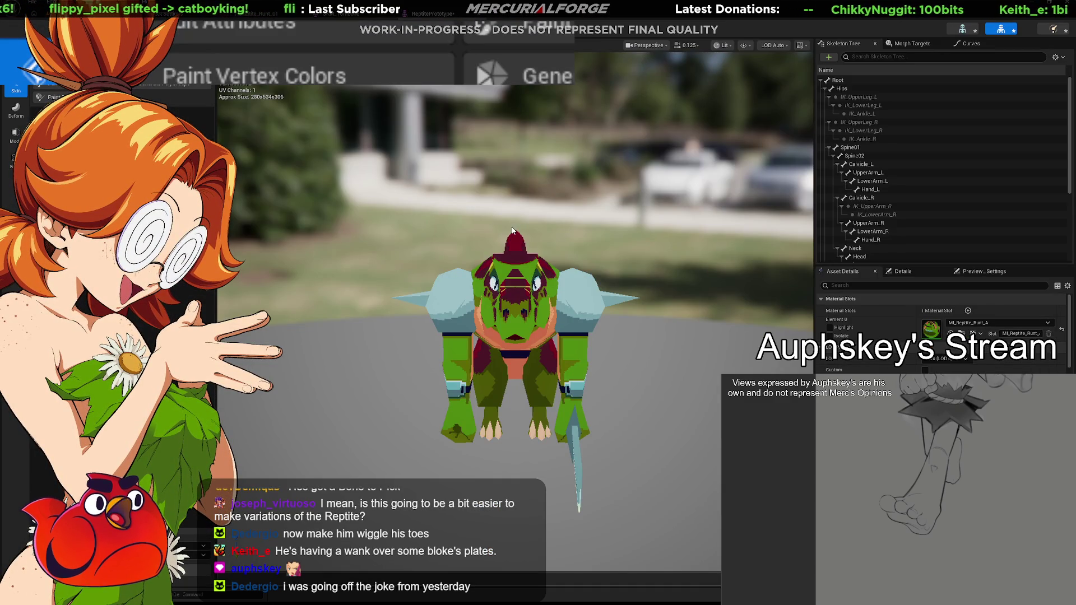
drag(504, 196, 412, 196)
click(477, 19)
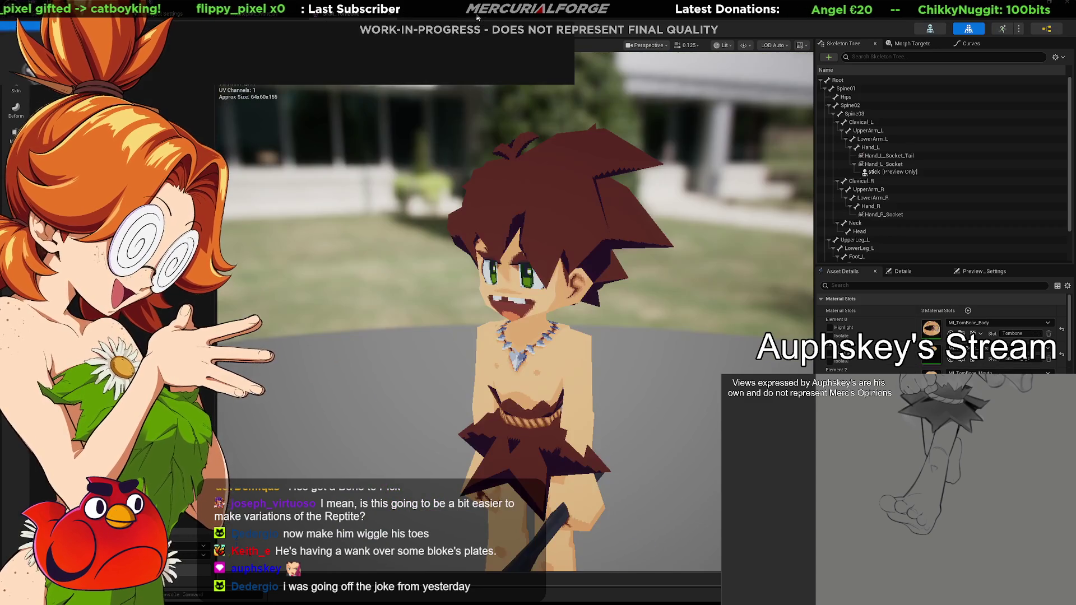
Return to the level and drag the reptile skeletal mesh from the Content Drawer into it.
click(112, 6)
key(ctrl+space)
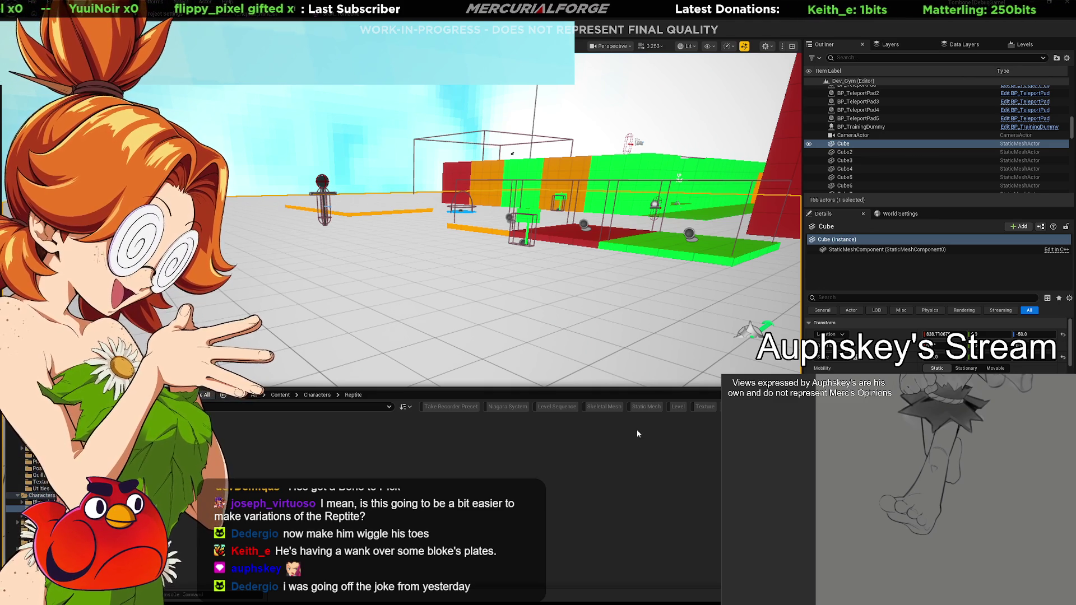
drag(215, 438, 325, 269)
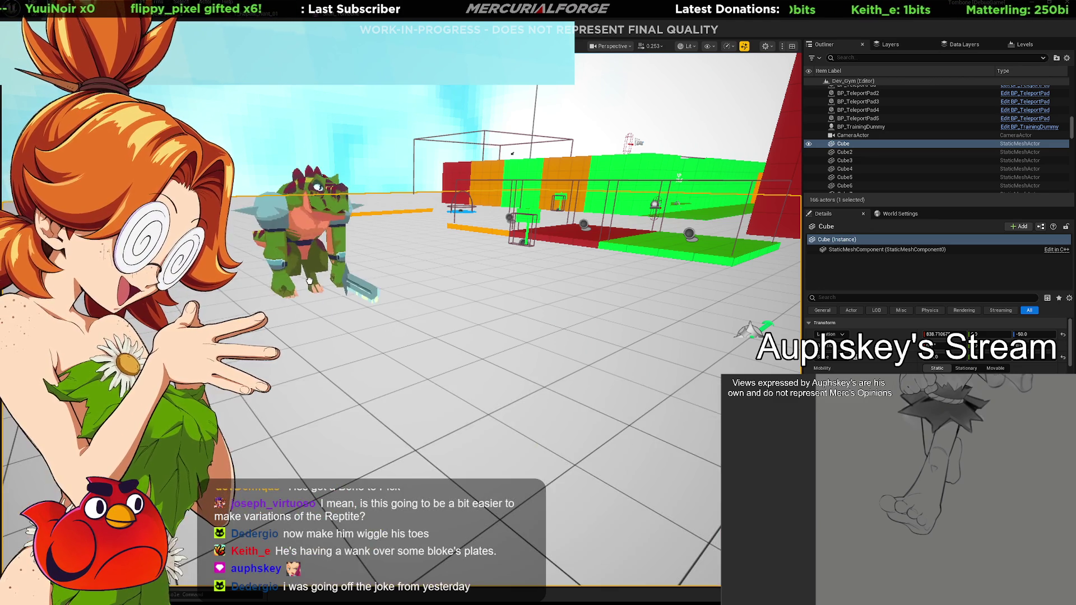
Focus the view on ReptilePrototype3 and select Reptile_Prototype_Skeleton in the Content Drawer.
key(f)
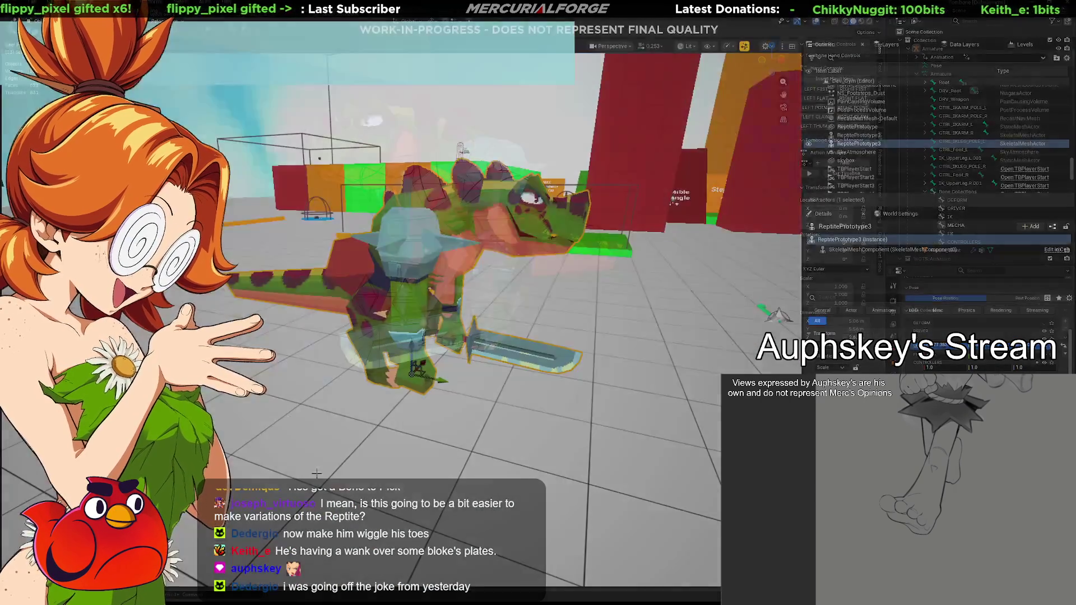
key(ctrl+space)
click(259, 443)
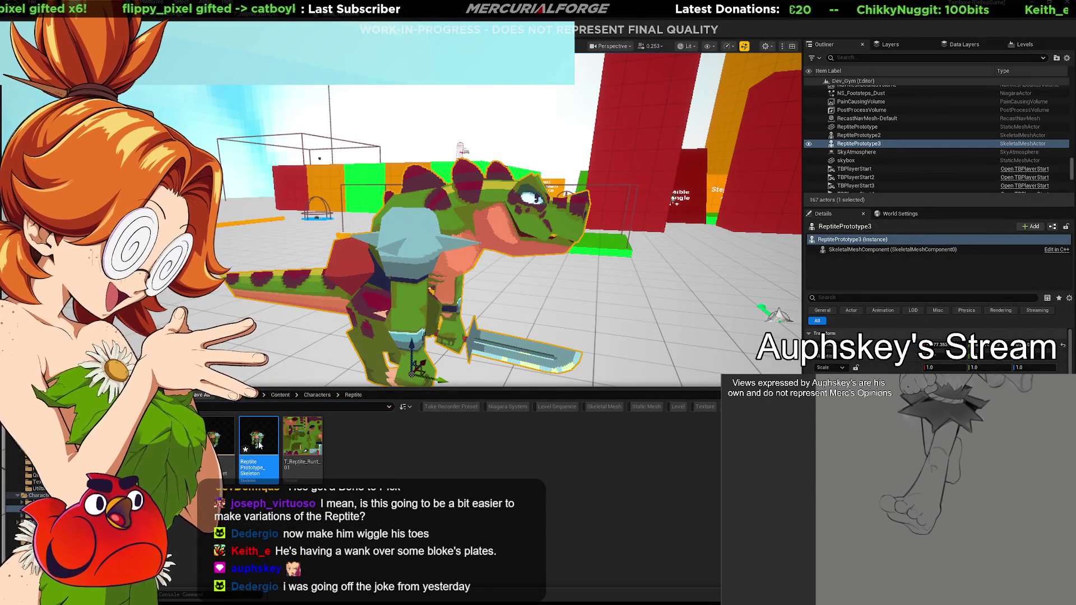
key(ctrl+space)
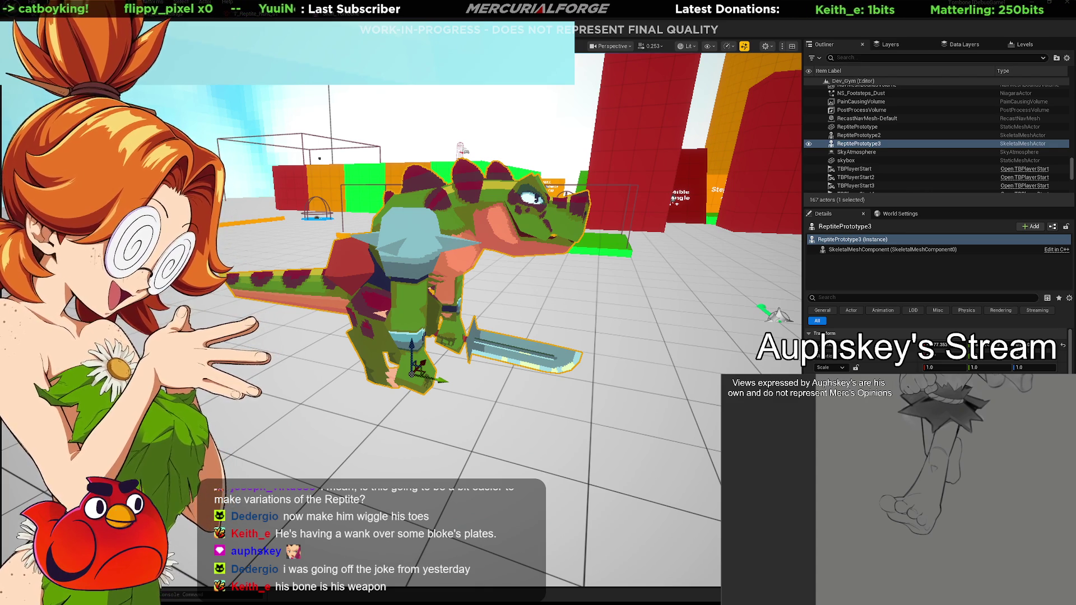
Play the rig's animation in Blender and hide viewport overlays to view the bare textured reptile.
key(alt+Tab)
right_click(557, 340)
mouse_move(542, 345)
key(space)
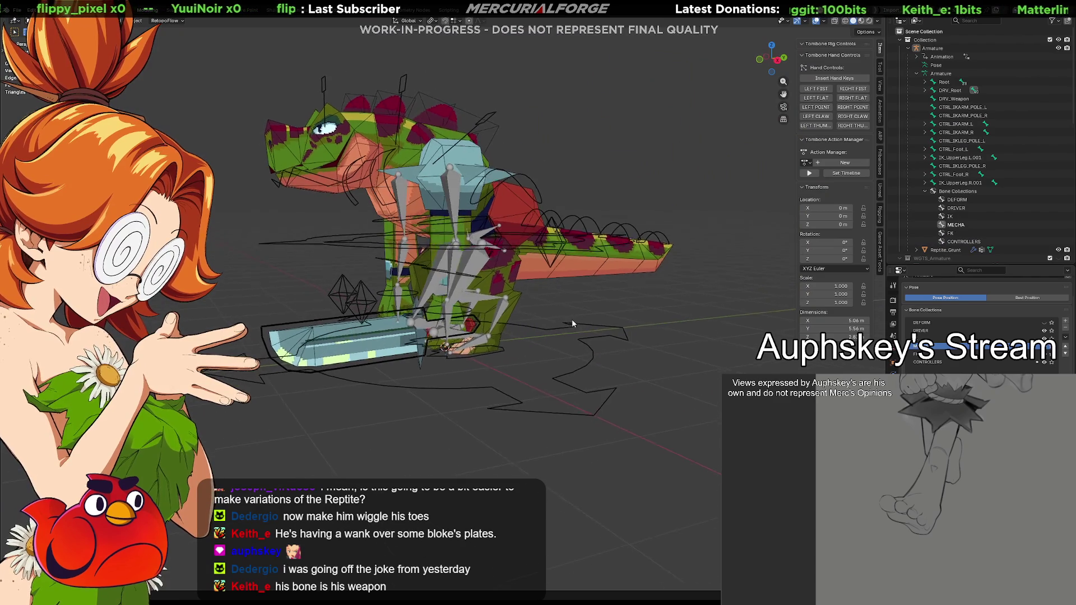
middle_drag(603, 326, 587, 340)
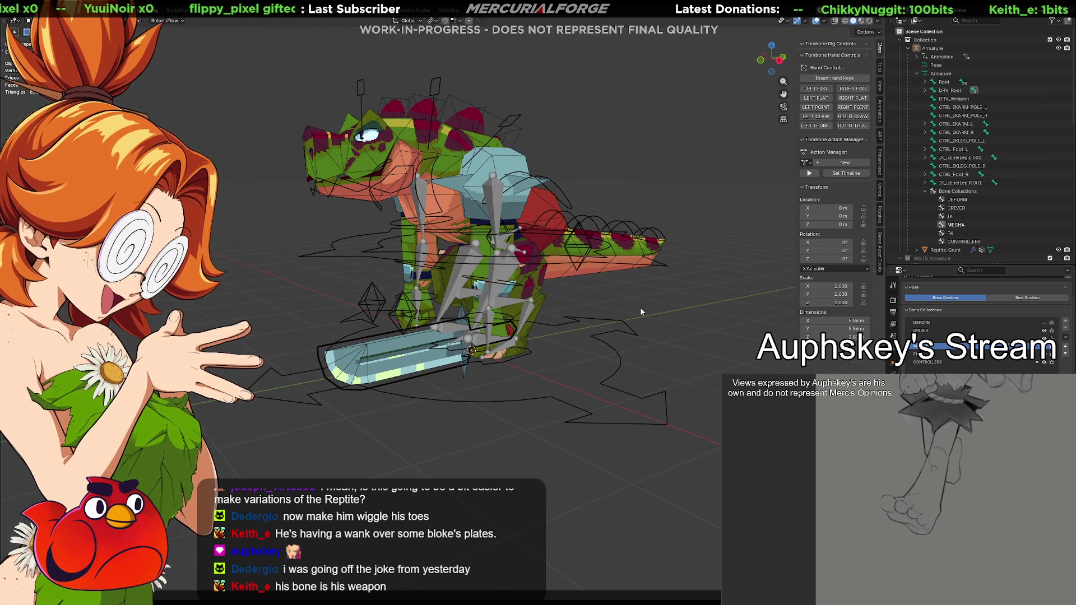
click(816, 22)
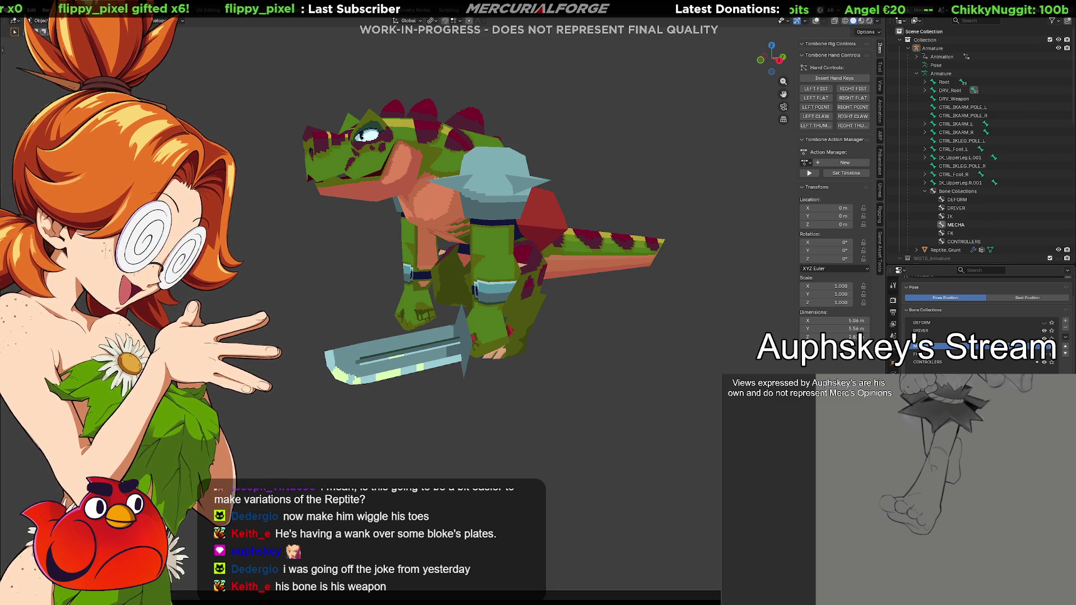
mouse_move(774, 336)
middle_down()
mouse_move(701, 353)
mouse_move(728, 364)
middle_up()
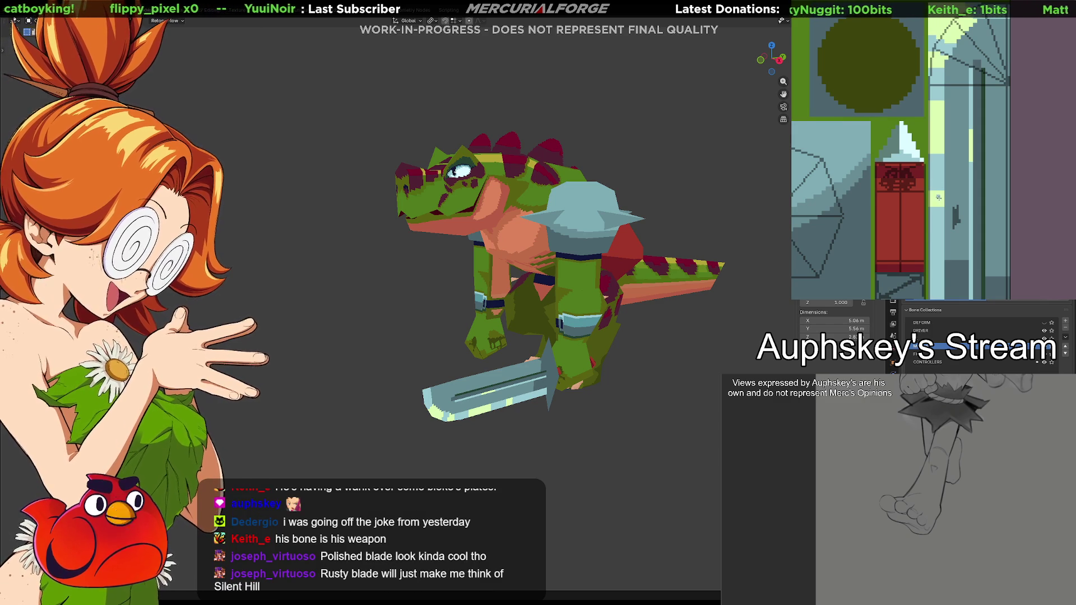
Paint the green patches on the blade and sword tip pale blue, undoing an accidental flat fill.
click(940, 199)
key(ctrl+z)
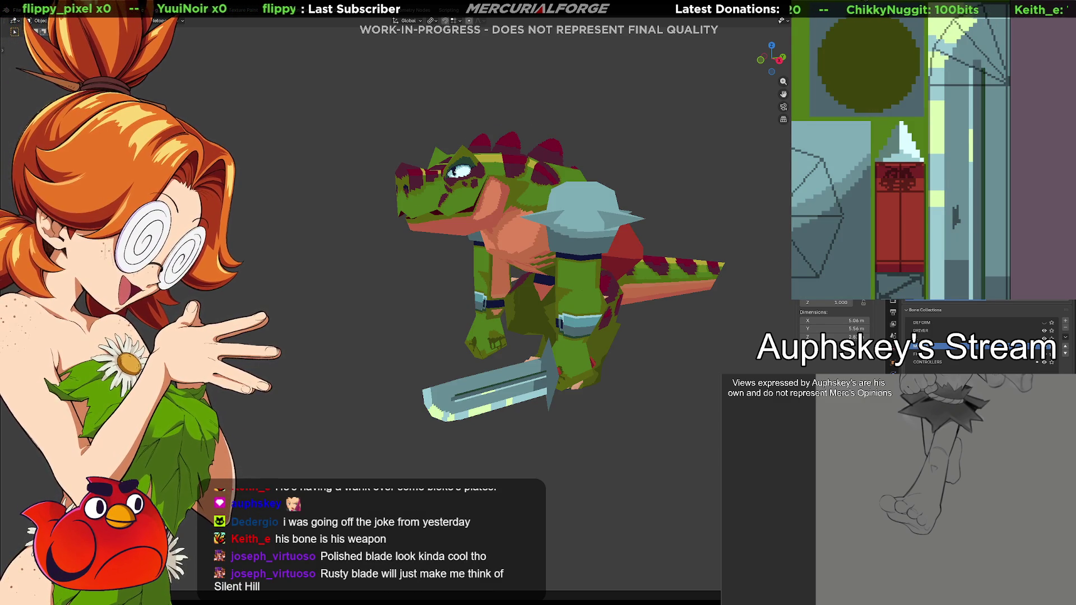
drag(940, 206, 947, 28)
drag(971, 130, 971, 163)
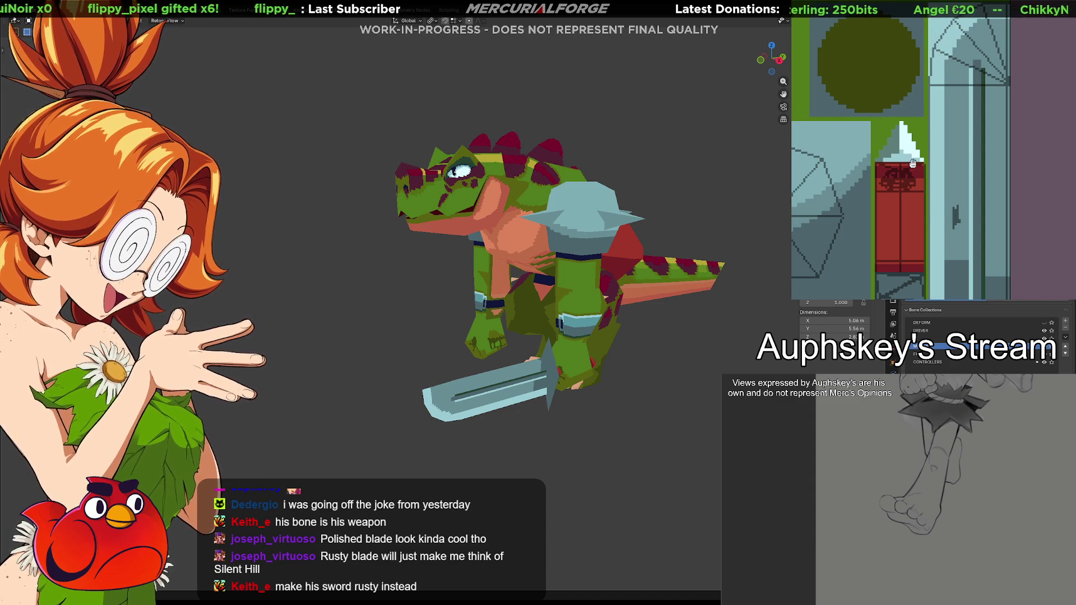
middle_drag(901, 148, 963, 150)
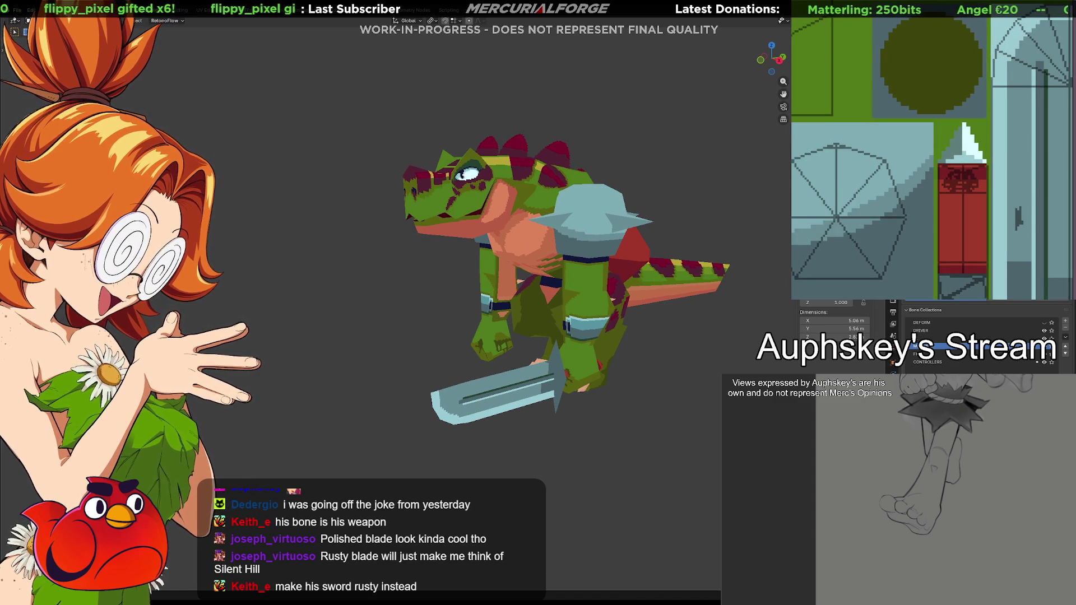
Orbit and zoom the model and texture views to check the repainted blue blade.
mouse_move(603, 383)
middle_down()
mouse_move(583, 368)
mouse_move(543, 367)
mouse_move(590, 370)
middle_up()
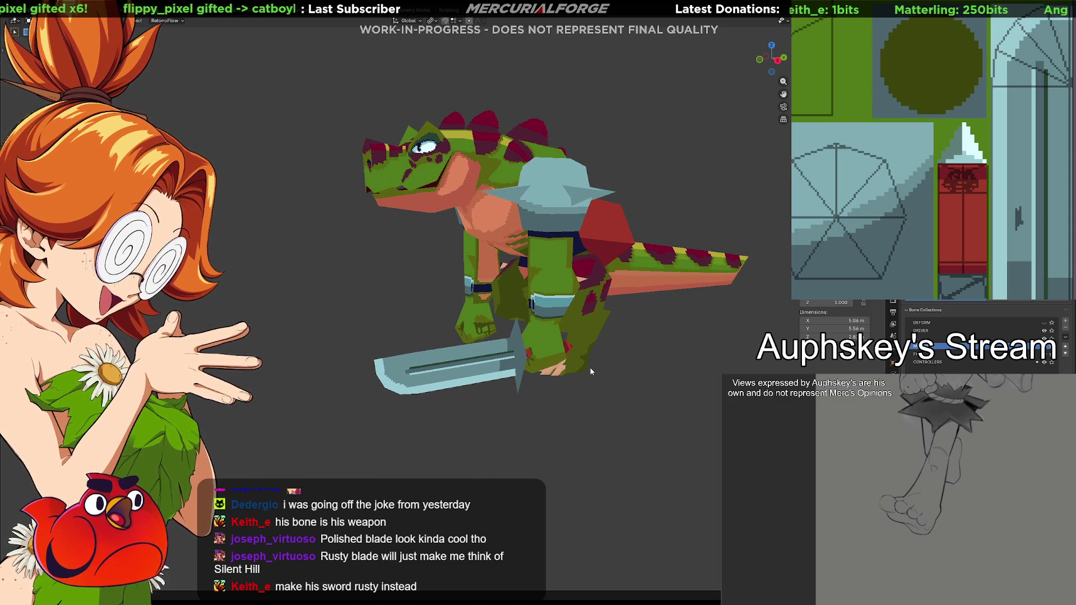
scroll(953, 145, down, 4)
middle_drag(953, 146, 975, 197)
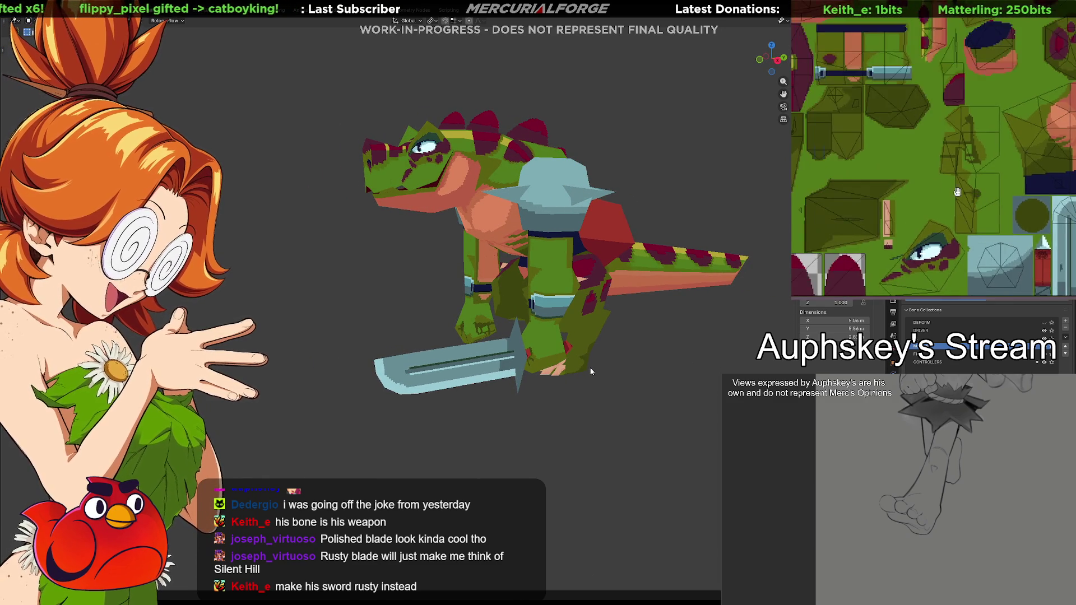
scroll(978, 198, up, 6)
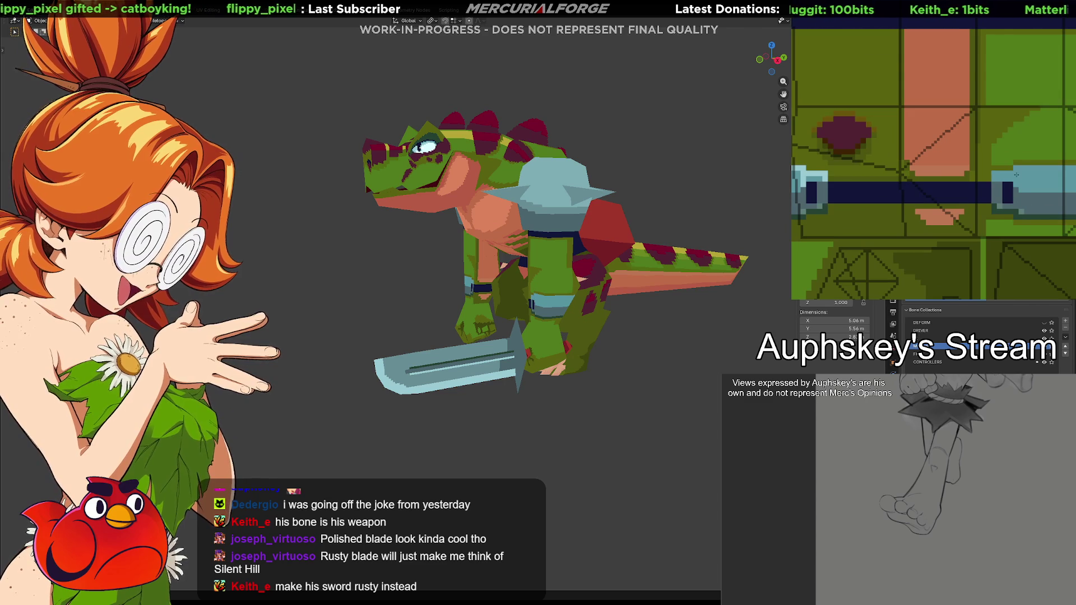
scroll(1017, 175, down, 1)
middle_drag(1017, 175, 1010, 198)
scroll(1010, 198, down, 6)
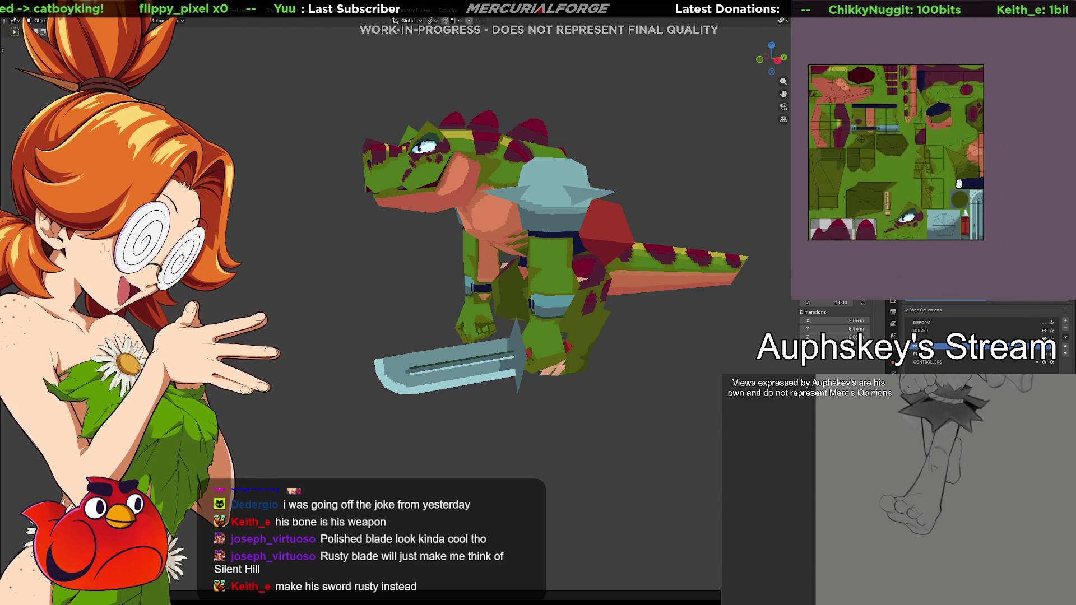
scroll(957, 184, up, 6)
mouse_move(644, 383)
middle_down()
mouse_move(664, 383)
mouse_move(561, 392)
mouse_move(688, 388)
mouse_move(638, 384)
middle_up()
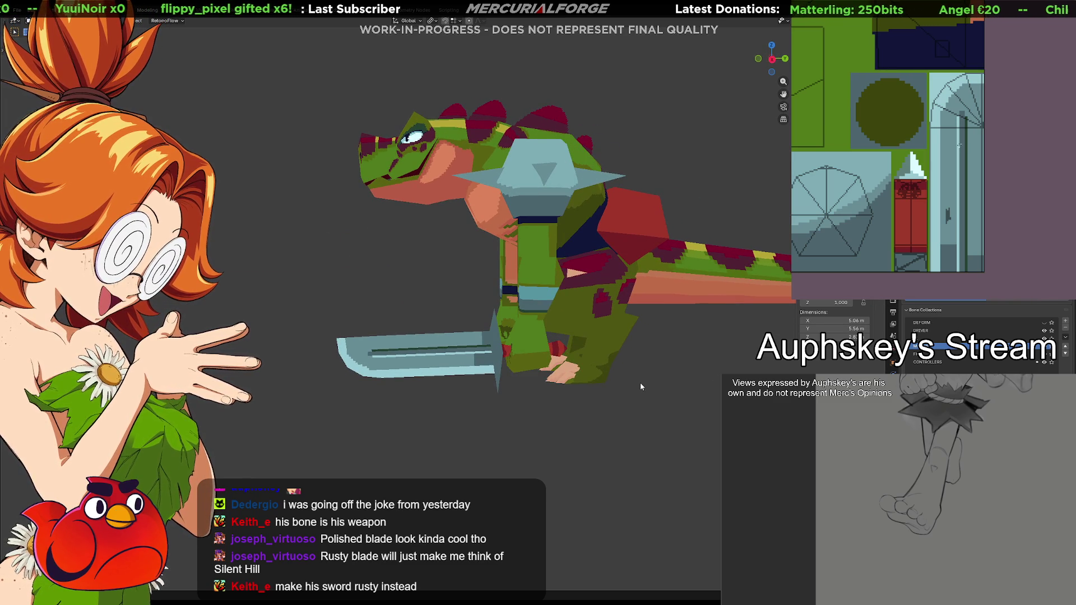
scroll(926, 88, up, 5)
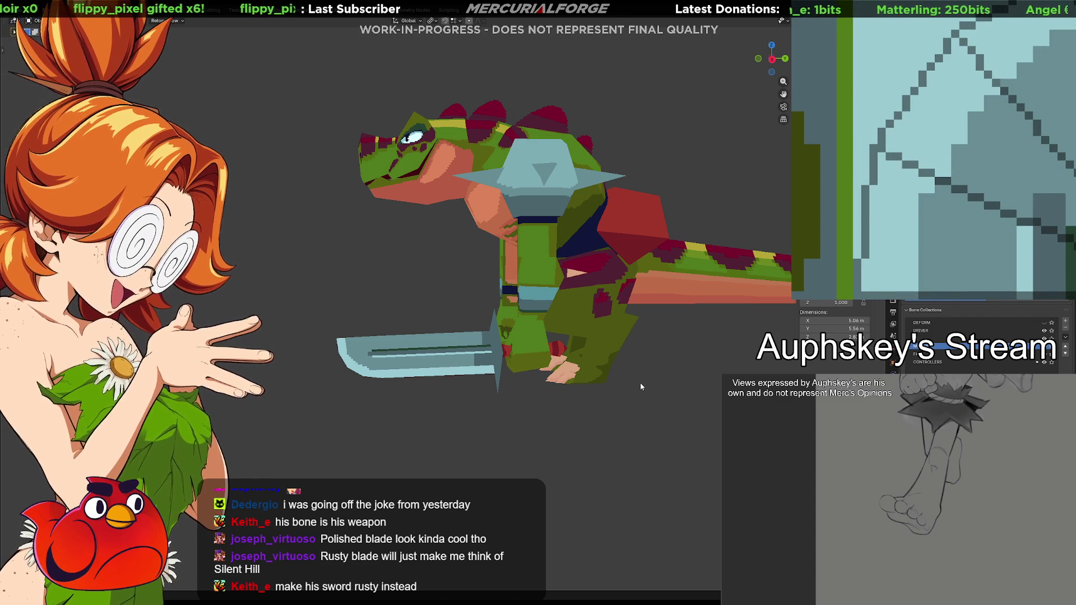
shift+middle_drag(658, 372, 293, 272)
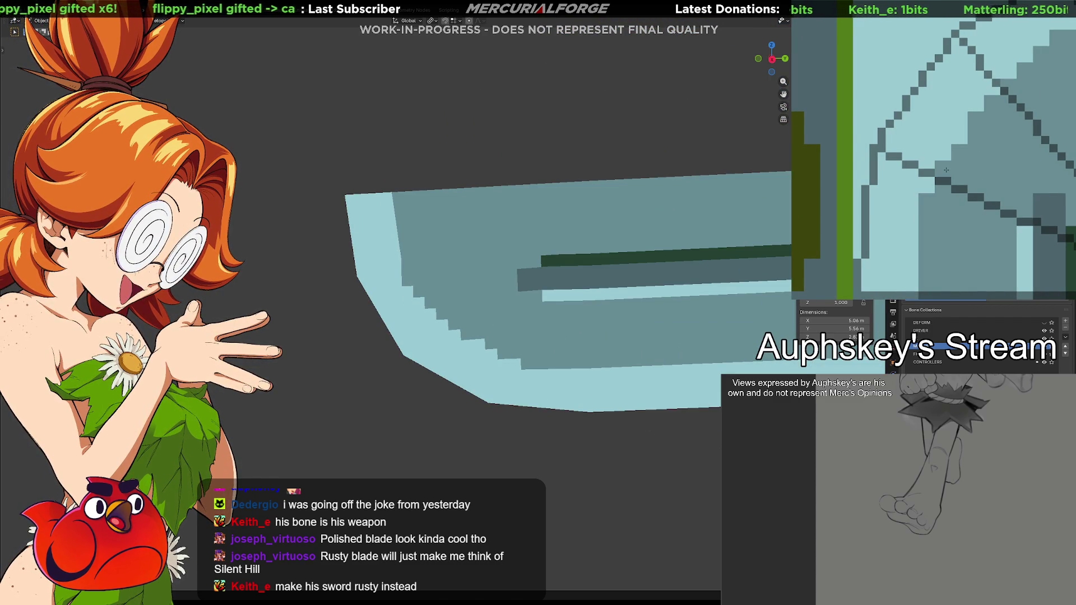
shift+middle_drag(475, 343, 587, 336)
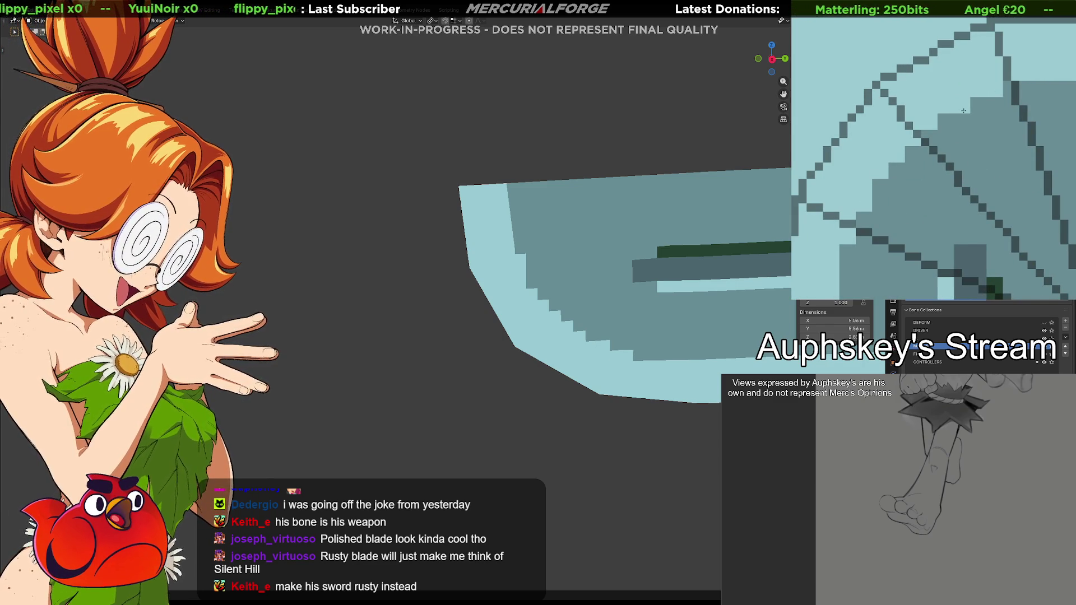
scroll(963, 111, down, 5)
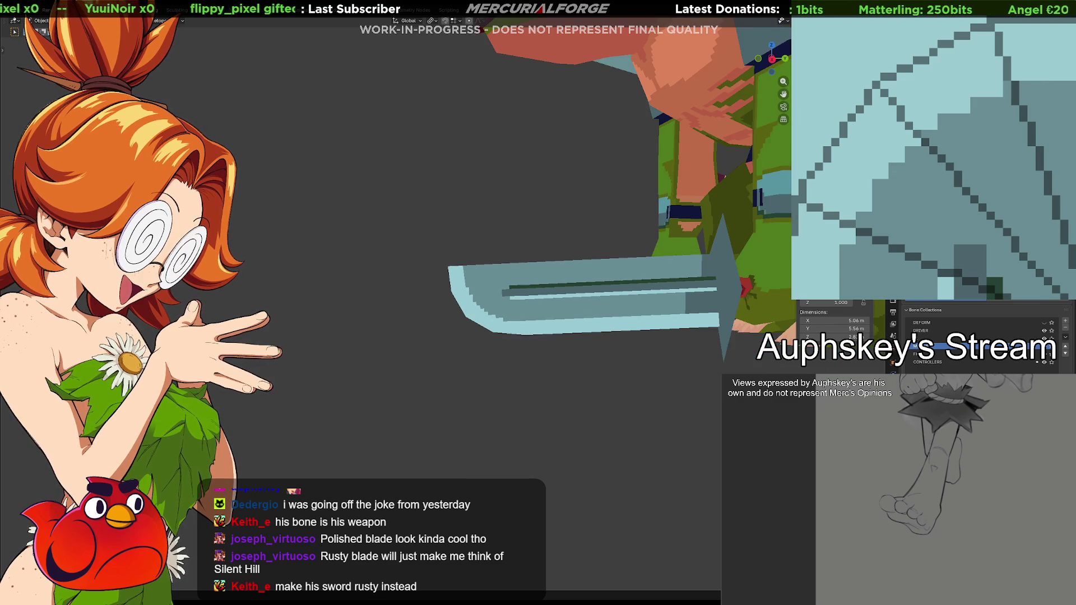
scroll(586, 335, up, 2)
scroll(631, 335, down, 3)
scroll(599, 336, up, 4)
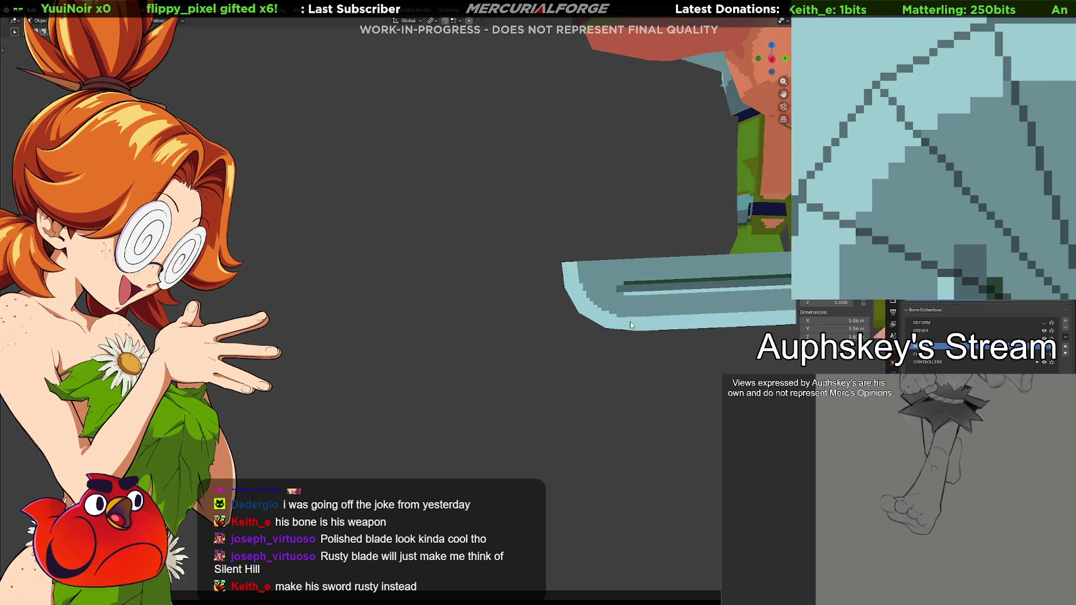
scroll(616, 331, up, 5)
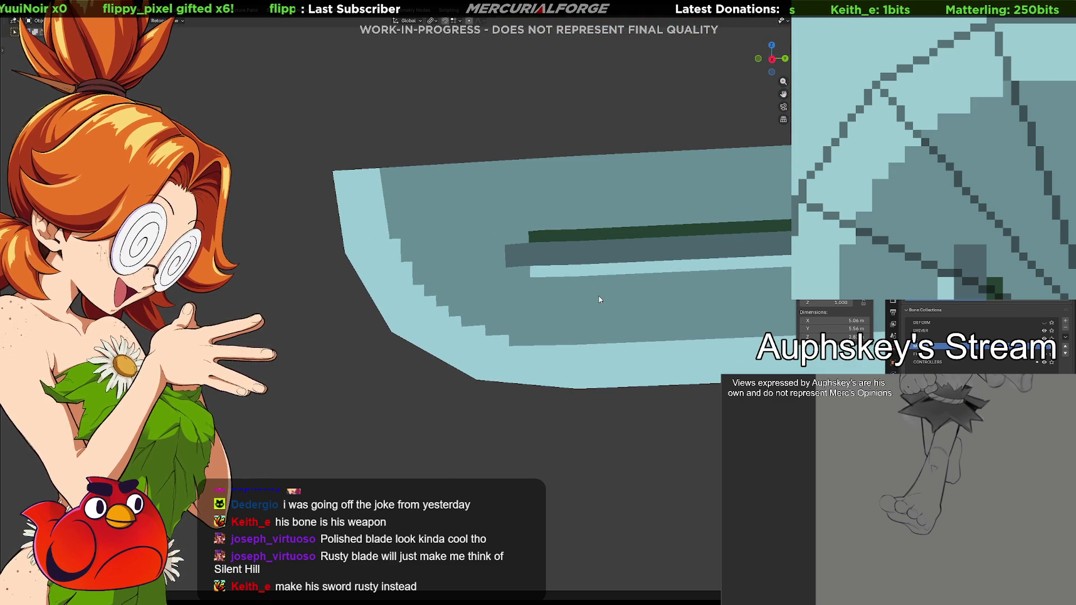
scroll(599, 297, down, 6)
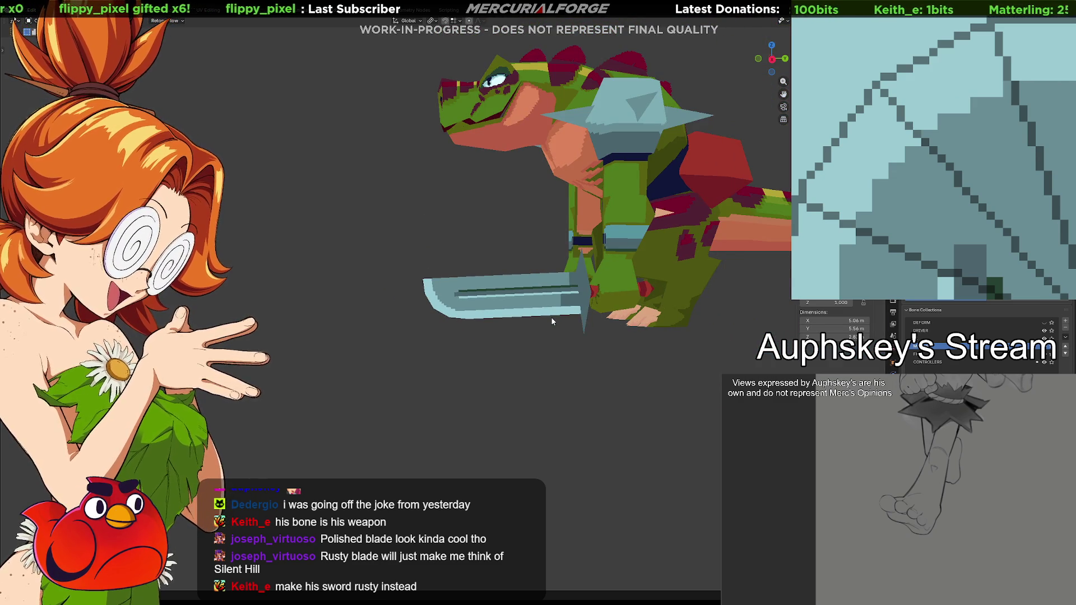
scroll(550, 318, up, 5)
scroll(547, 319, down, 5)
scroll(548, 320, down, 2)
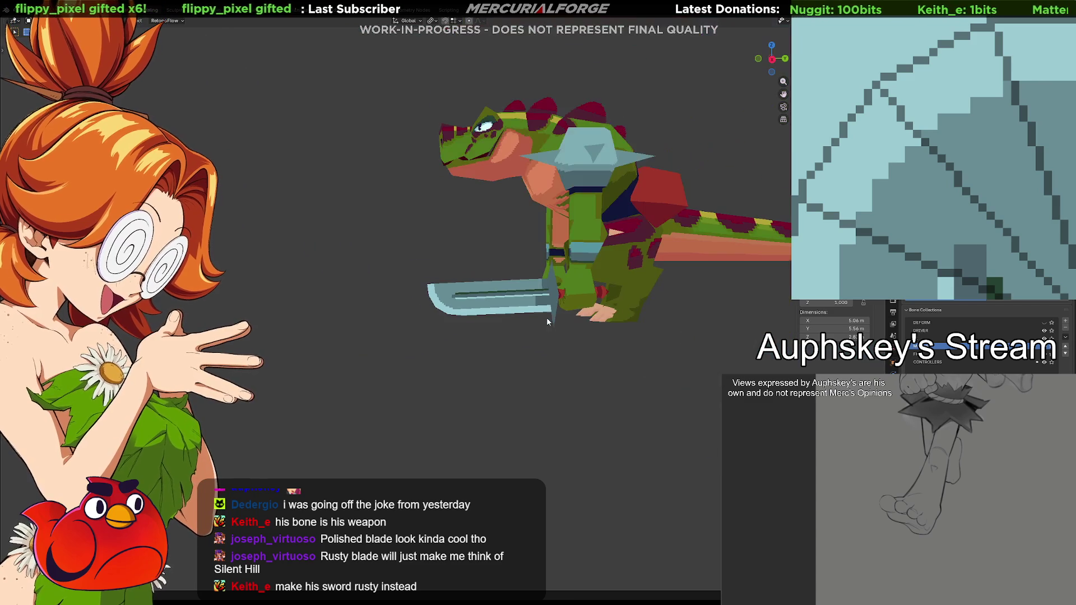
mouse_move(548, 319)
middle_down()
mouse_move(543, 307)
mouse_move(519, 334)
mouse_move(597, 325)
mouse_move(523, 324)
mouse_move(465, 341)
mouse_move(670, 343)
mouse_move(323, 353)
mouse_move(390, 318)
middle_up()
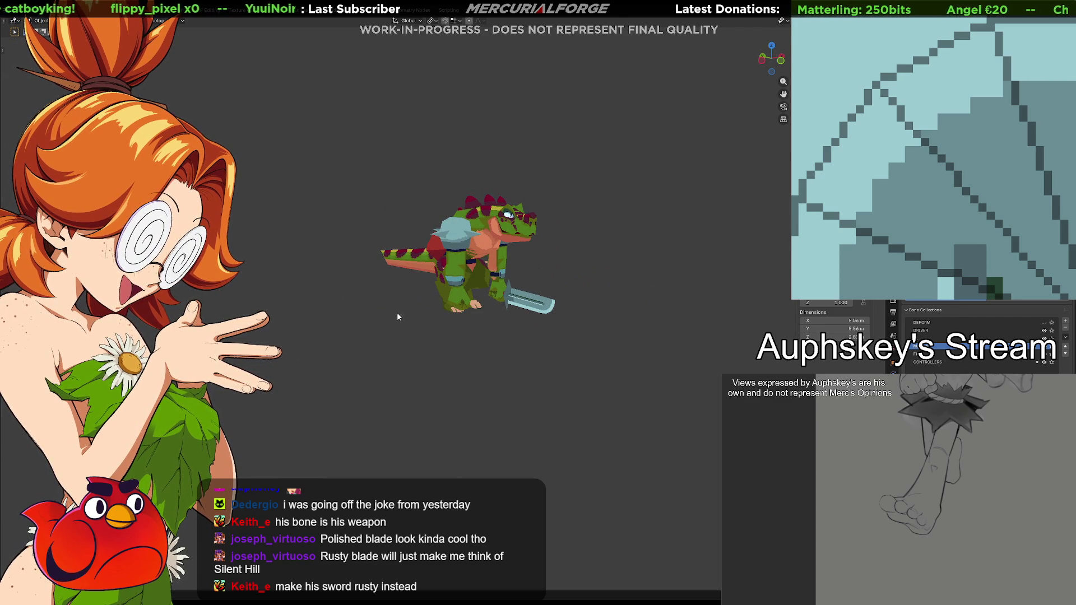
scroll(390, 318, up, 4)
scroll(529, 326, up, 2)
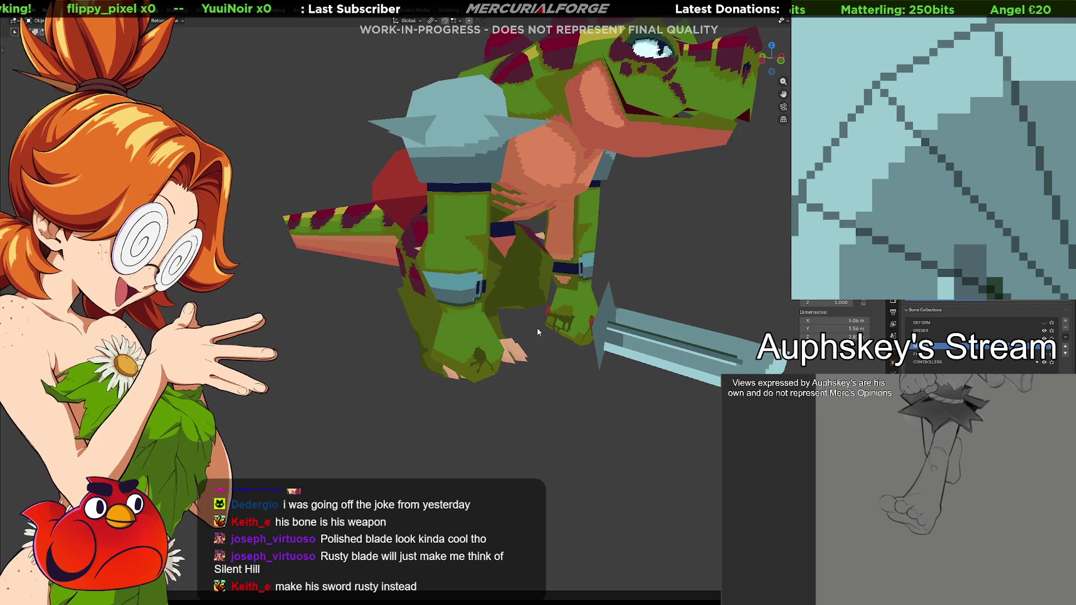
scroll(500, 355, down, 5)
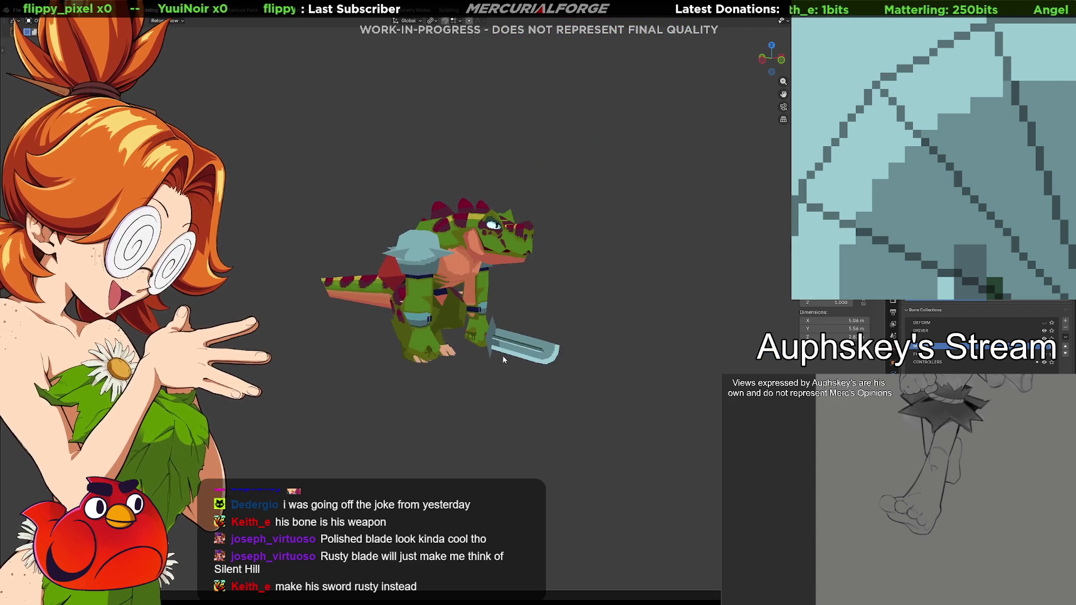
middle_drag(502, 355, 548, 352)
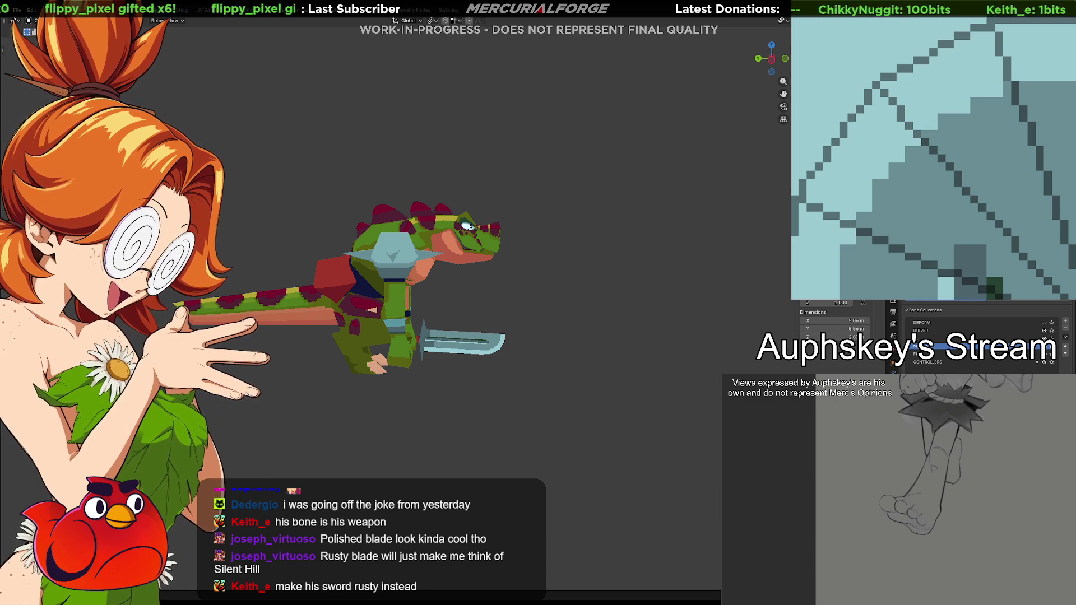
scroll(933, 177, down, 3)
mouse_move(601, 303)
shift+middle_down()
mouse_move(714, 298)
mouse_move(667, 311)
mouse_move(729, 314)
mouse_move(715, 299)
mouse_move(703, 324)
shift+middle_up()
scroll(712, 295, up, 3)
scroll(752, 316, up, 3)
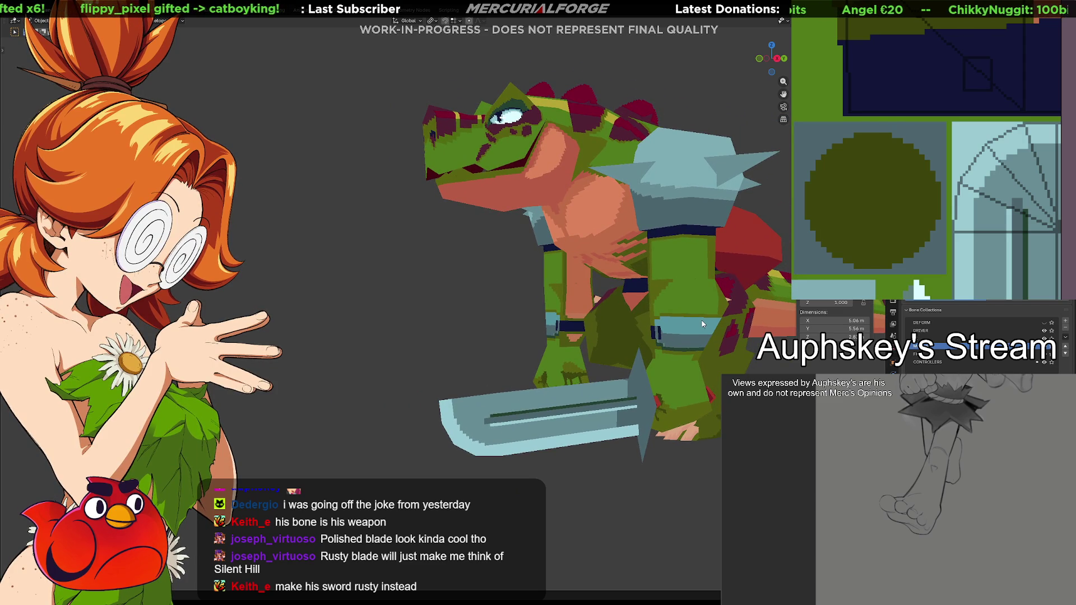
middle_drag(1046, 222, 1014, 79)
Box-select the sword blade's strip in the texture and open Hue/Saturation with Ctrl+U.
scroll(1013, 79, down, 2)
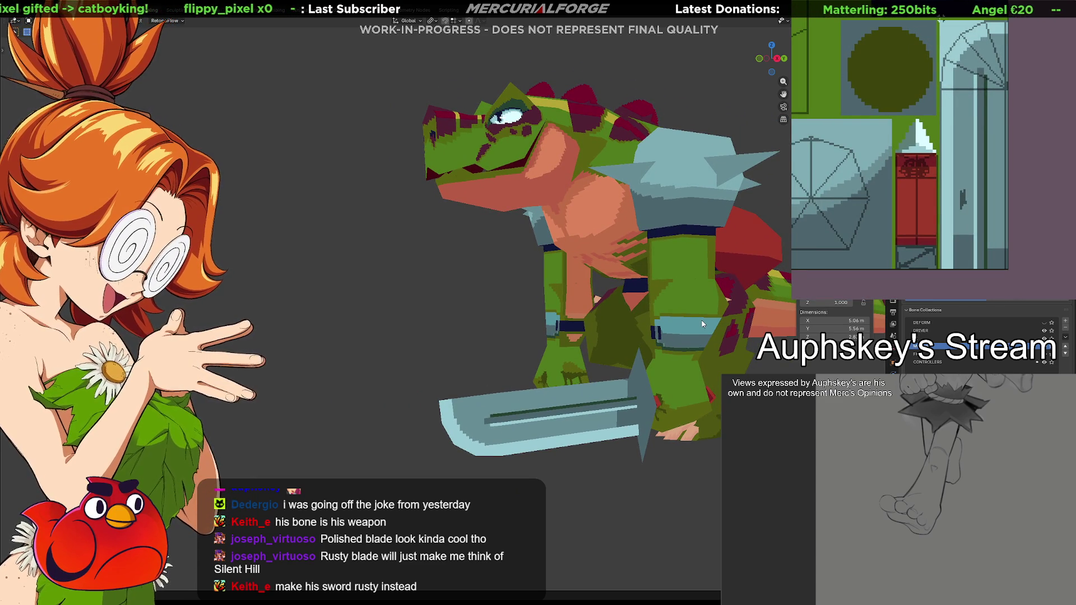
drag(942, 21, 1016, 261)
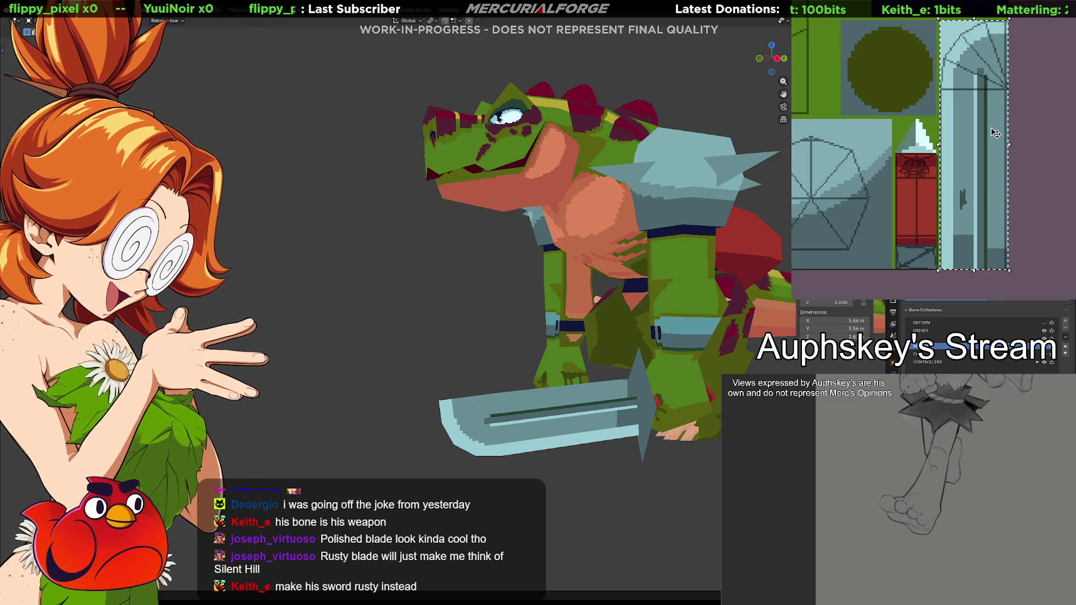
key(ctrl+u)
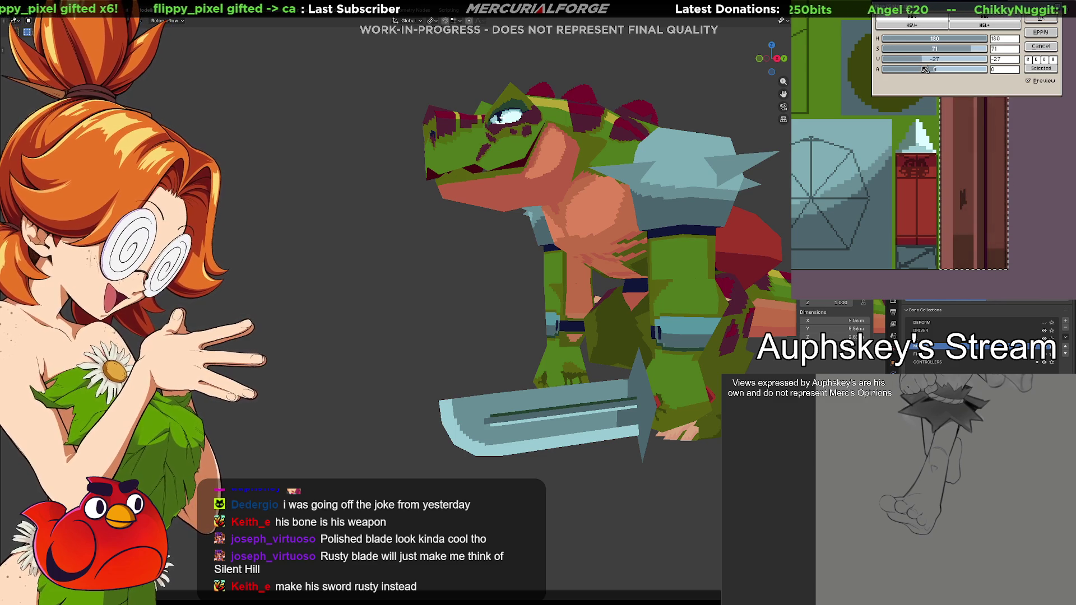
Apply the reddish-brown recolour, then speckle mottled pixels along the blade's texture.
click(1031, 22)
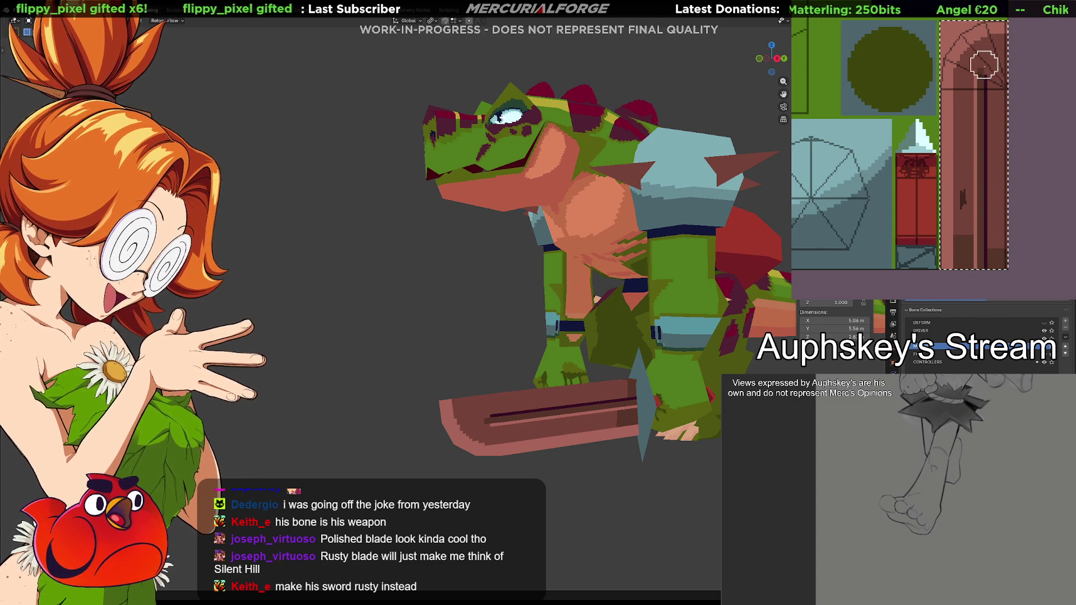
drag(940, 181, 944, 287)
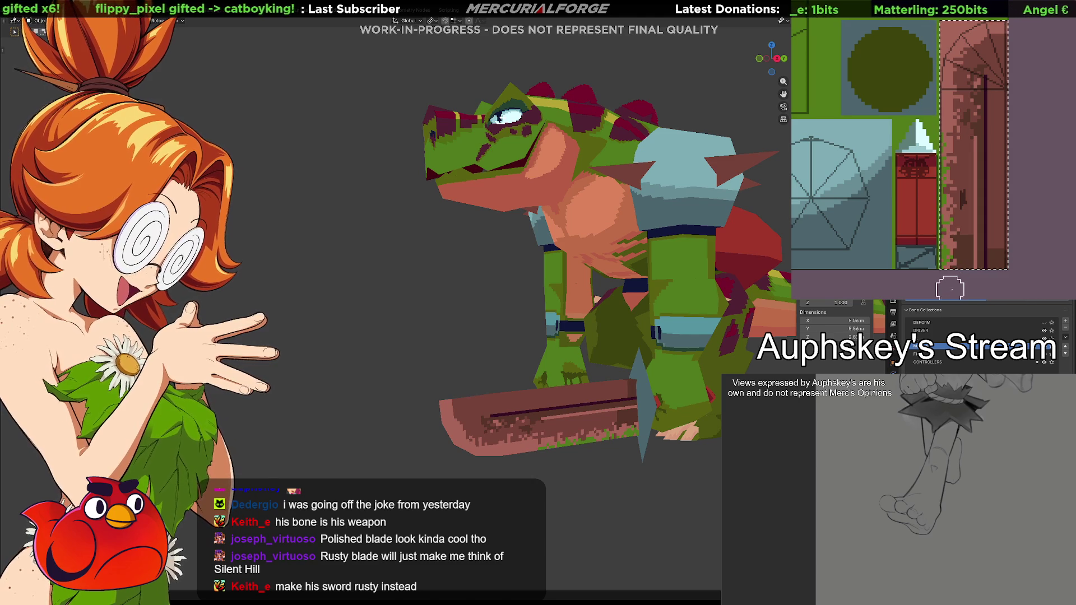
Paint rust mottling along the sword's texture strip and orbit to check the blade.
drag(976, 34, 996, 35)
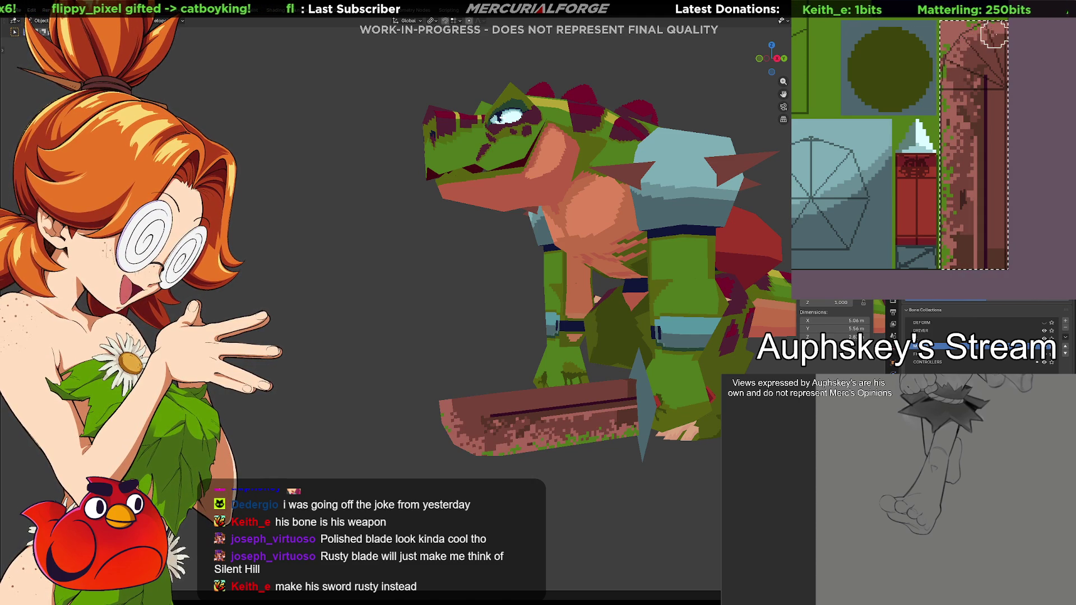
mouse_move(673, 392)
middle_down()
mouse_move(709, 402)
mouse_move(676, 409)
middle_up()
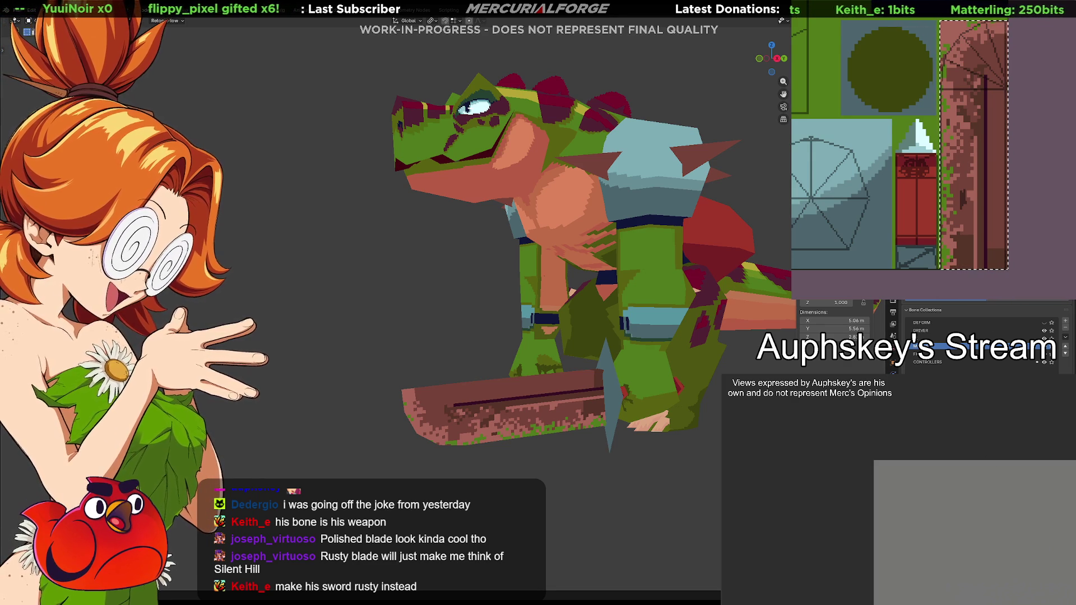
middle_drag(927, 145, 1034, 156)
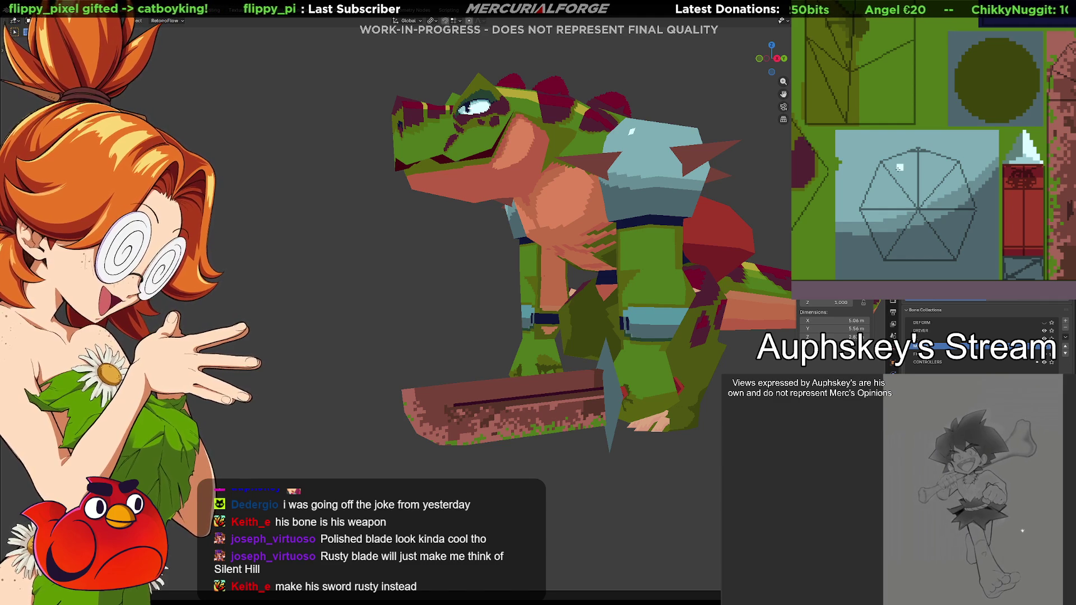
scroll(694, 270, down, 5)
key(KP_1)
scroll(677, 268, up, 3)
mouse_move(641, 299)
middle_down()
mouse_move(674, 289)
mouse_move(613, 379)
mouse_move(514, 378)
mouse_move(529, 382)
middle_up()
scroll(613, 379, up, 2)
key(KP_1)
scroll(615, 377, up, 2)
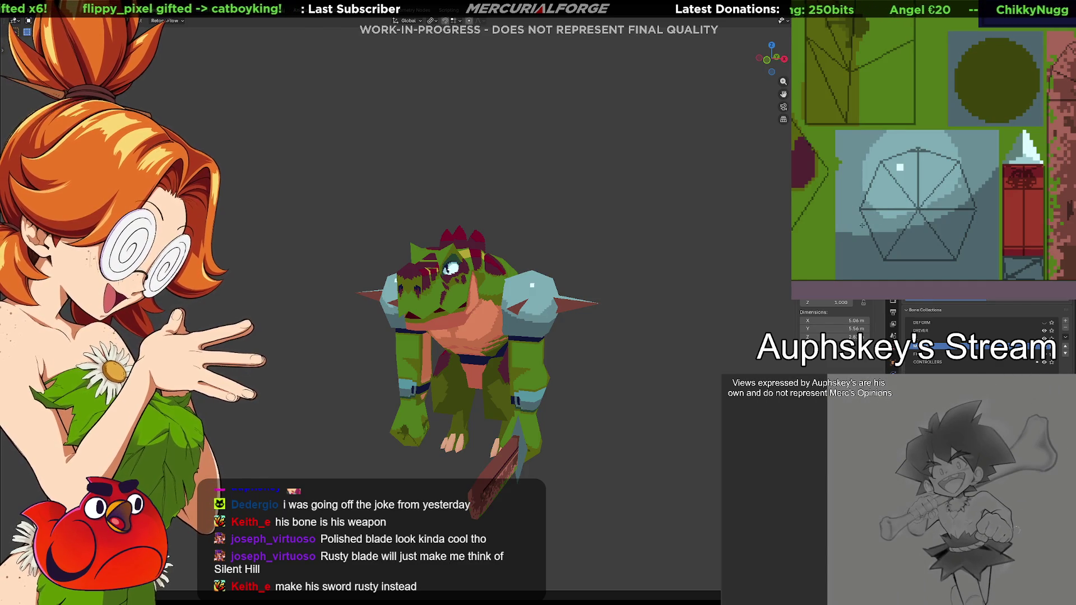
click(916, 217)
key(ctrl+z)
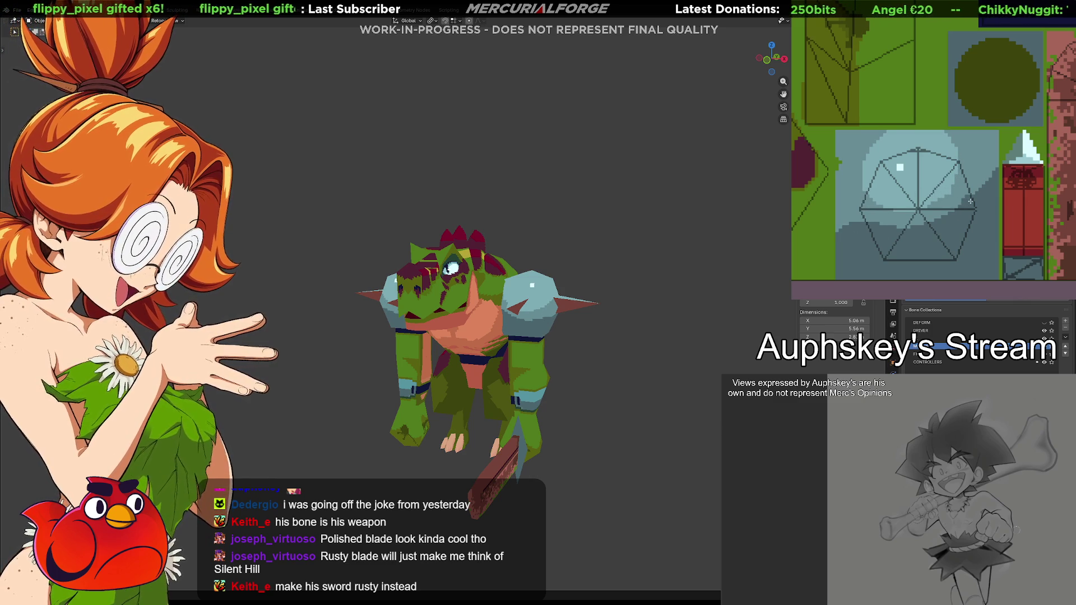
mouse_move(404, 336)
middle_down()
mouse_move(649, 327)
mouse_move(623, 335)
mouse_move(549, 311)
mouse_move(494, 321)
mouse_move(517, 317)
middle_up()
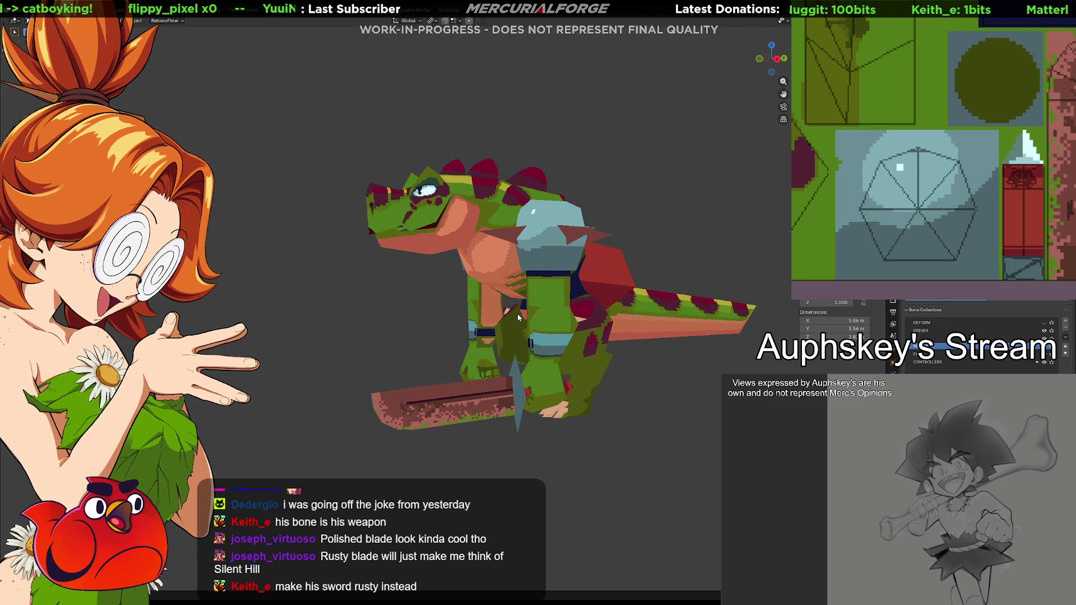
Zoom to the sword's texture column and fill the guard area with dark brown.
scroll(517, 314, up, 2)
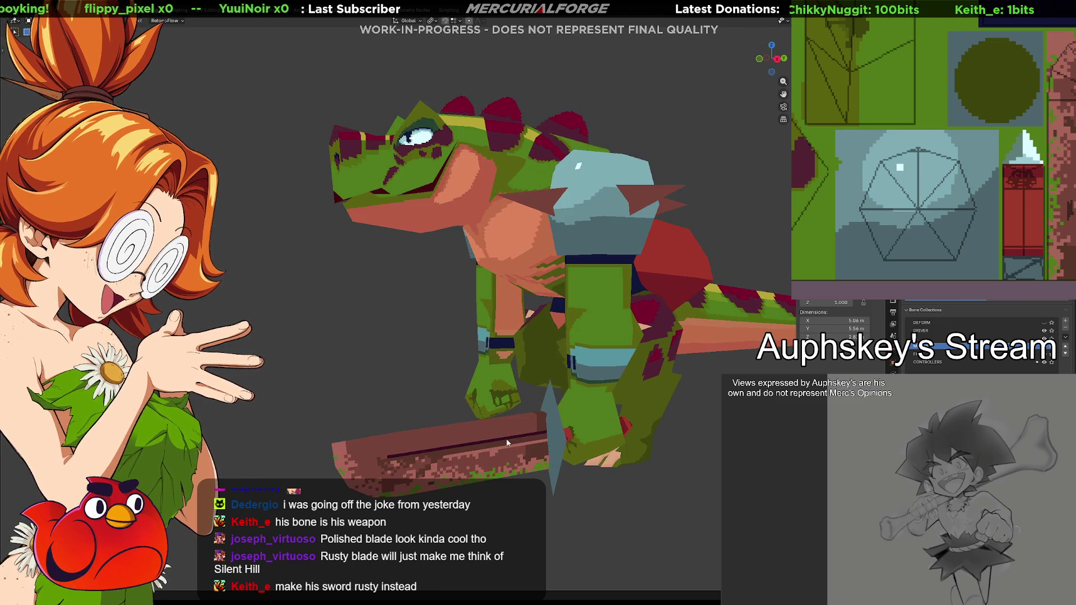
scroll(564, 366, up, 3)
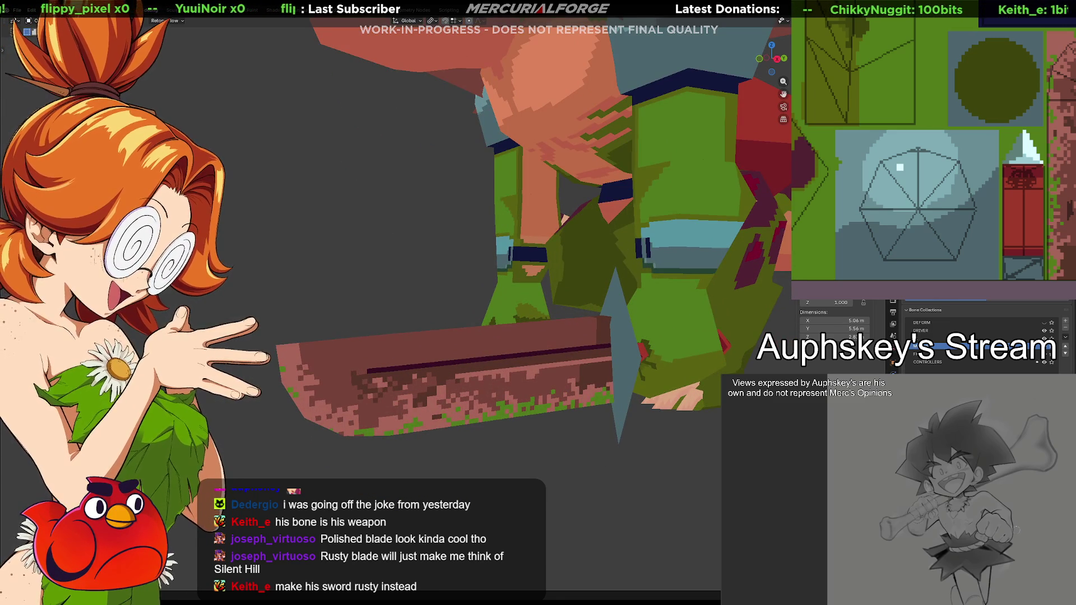
mouse_move(1039, 207)
middle_down()
mouse_move(945, 202)
mouse_move(960, 201)
middle_up()
click(937, 283)
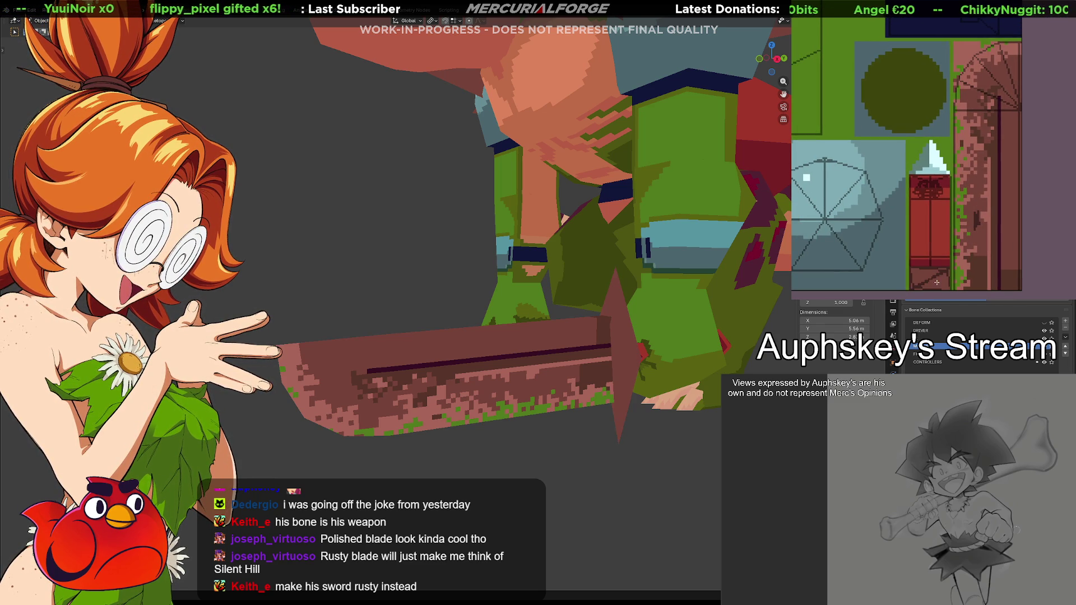
scroll(679, 361, down, 4)
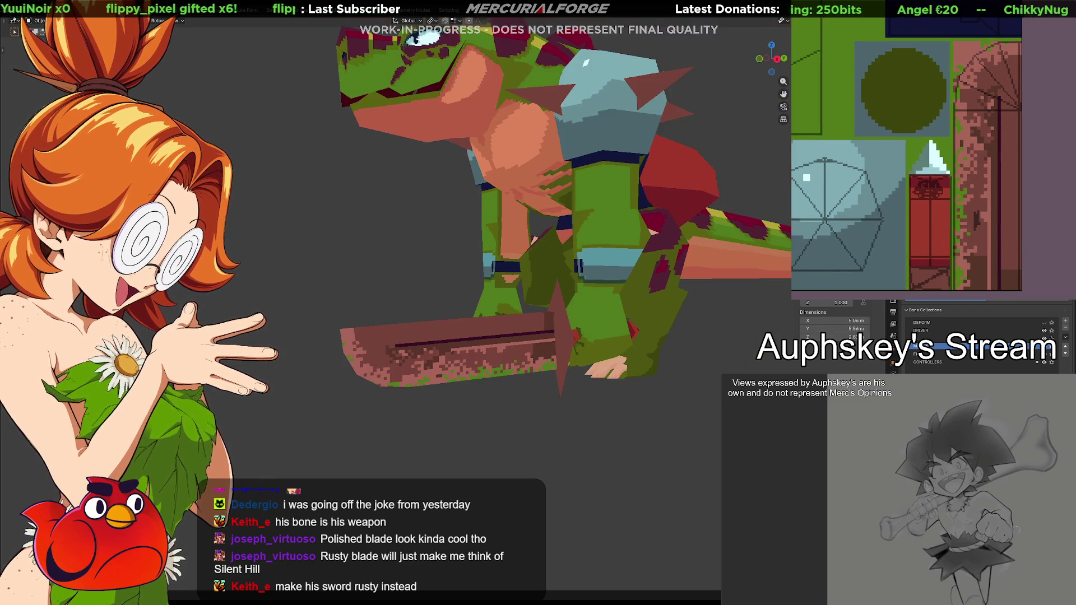
scroll(678, 358, down, 5)
mouse_move(564, 348)
middle_down()
mouse_move(518, 335)
mouse_move(668, 335)
mouse_move(495, 333)
middle_up()
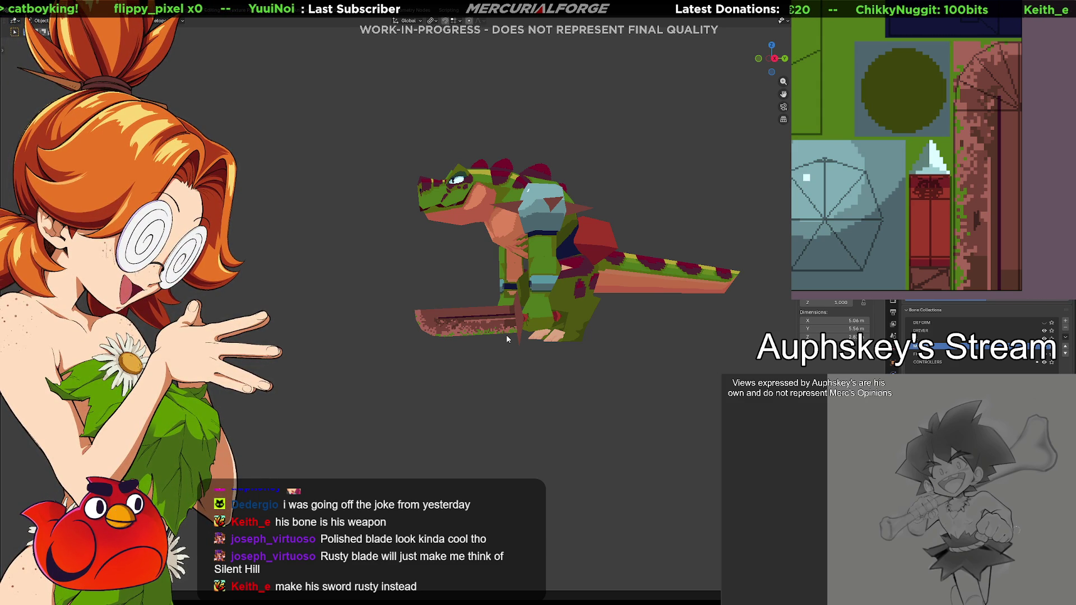
shift+middle_drag(569, 375, 619, 396)
Undo the rust to restore the sword's clean grey-blue blade, then enter bone editing.
key(alt+r)
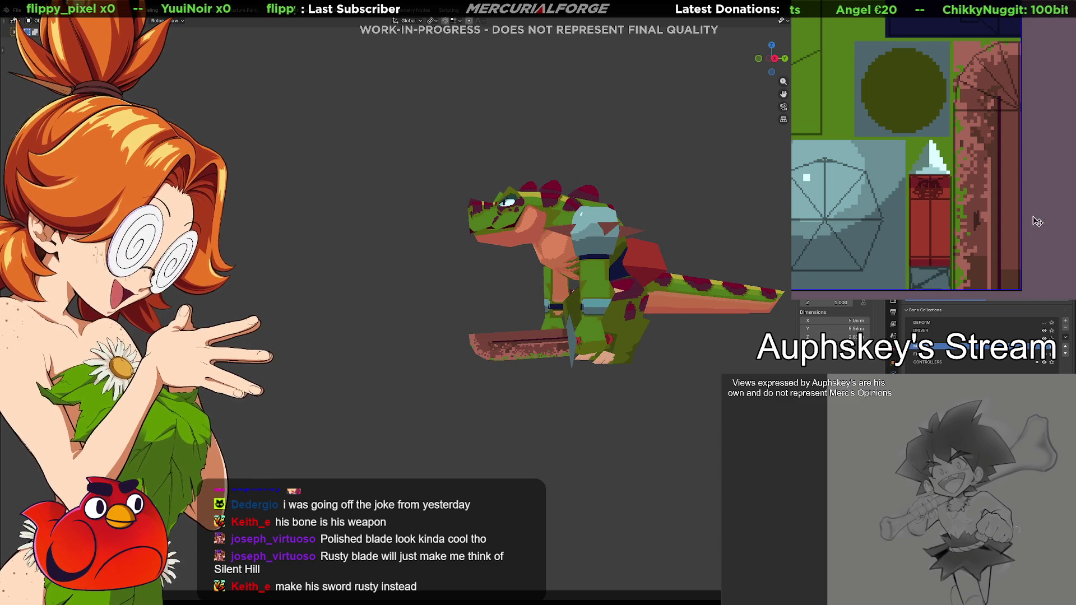
key(ctrl+z)
key(ctrl+z)
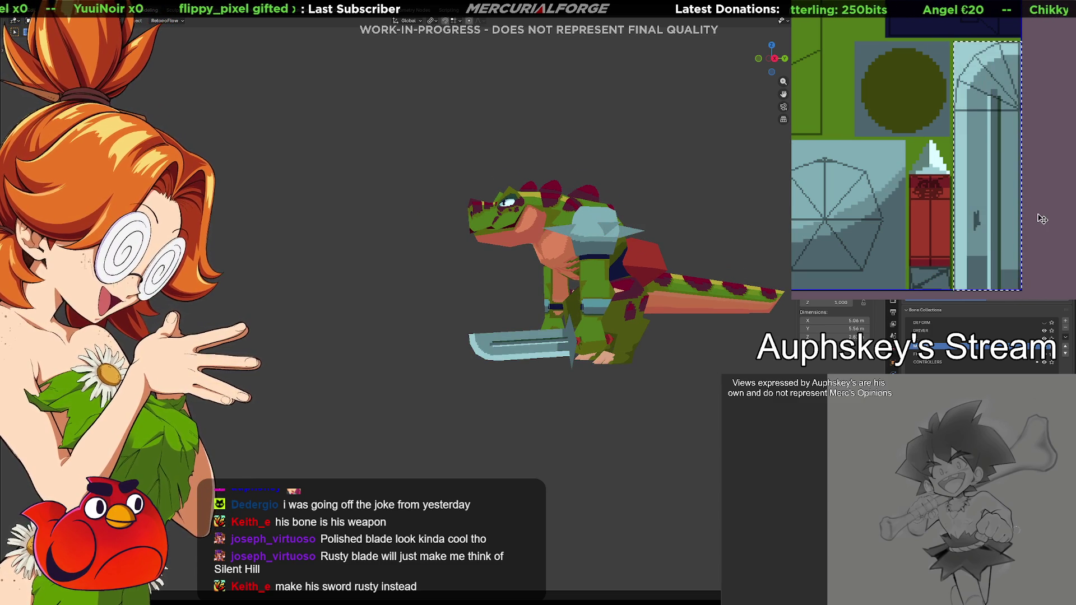
key(ctrl+z)
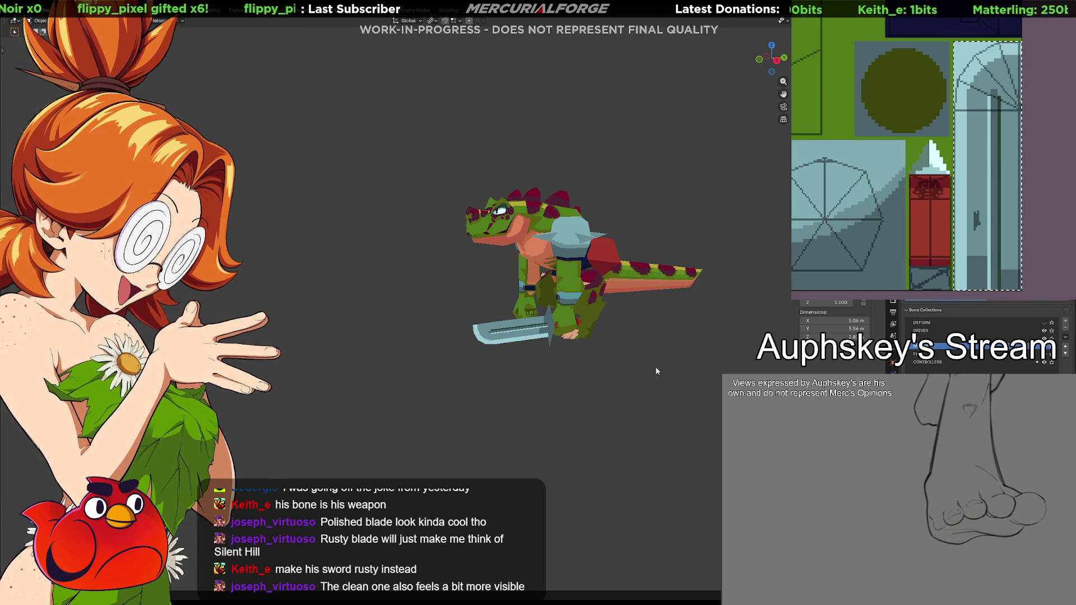
key(Tab)
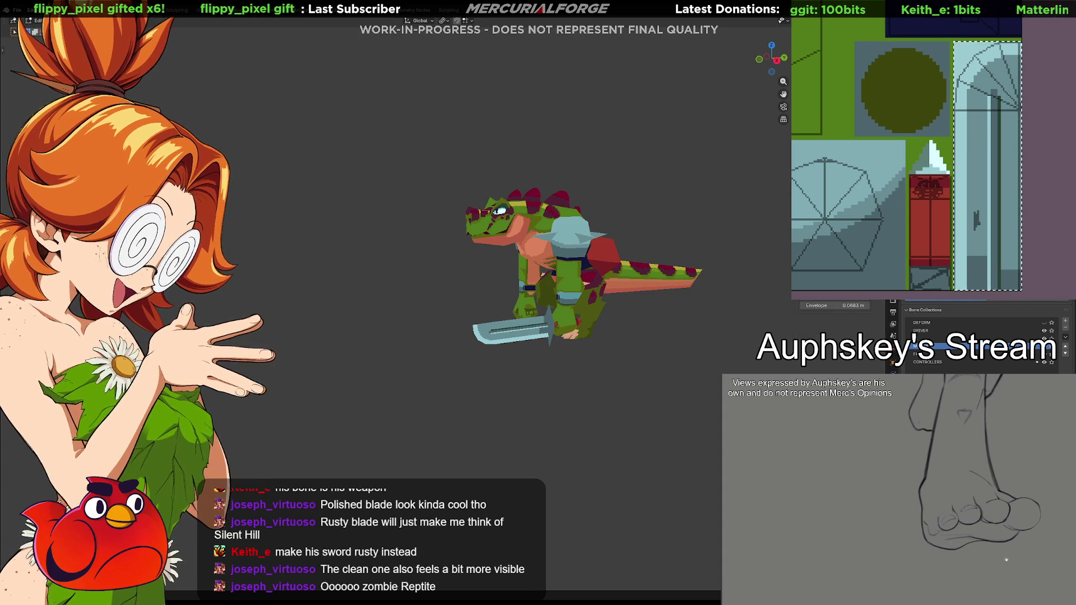
Turn on viewport overlays so the bones show, then orbit and zoom in on the rig.
key(shift+alt+z)
middle_drag(583, 403, 544, 414)
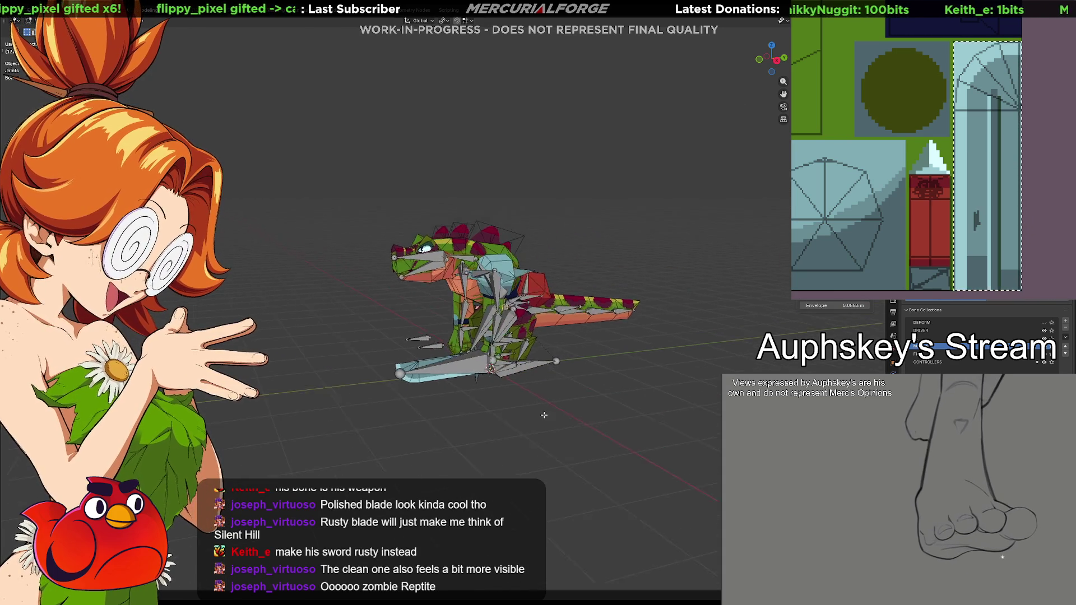
scroll(543, 415, up, 1)
scroll(621, 372, up, 1)
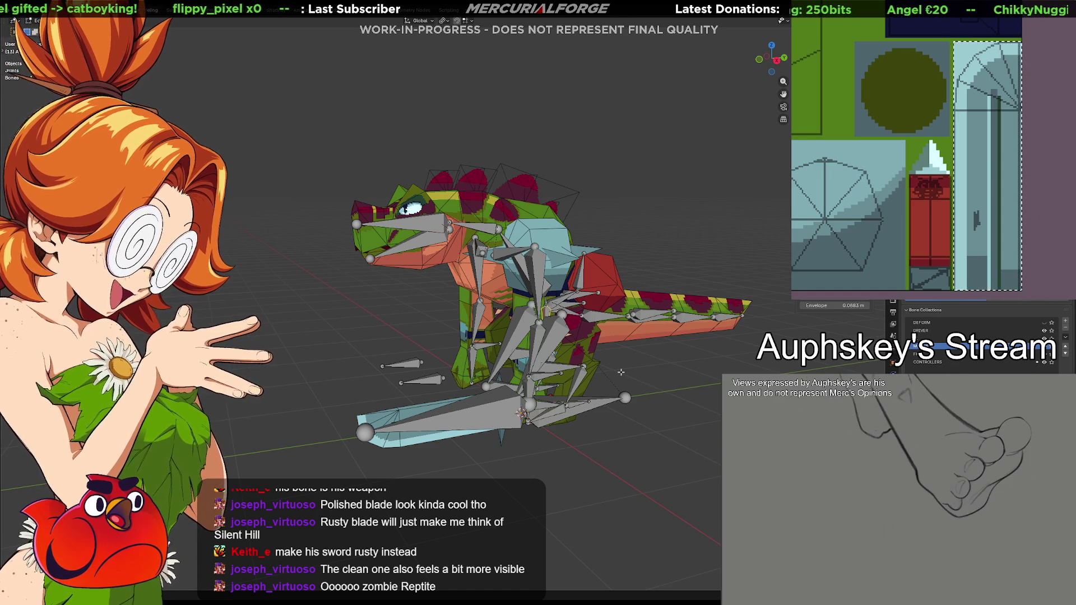
middle_drag(693, 309, 612, 345)
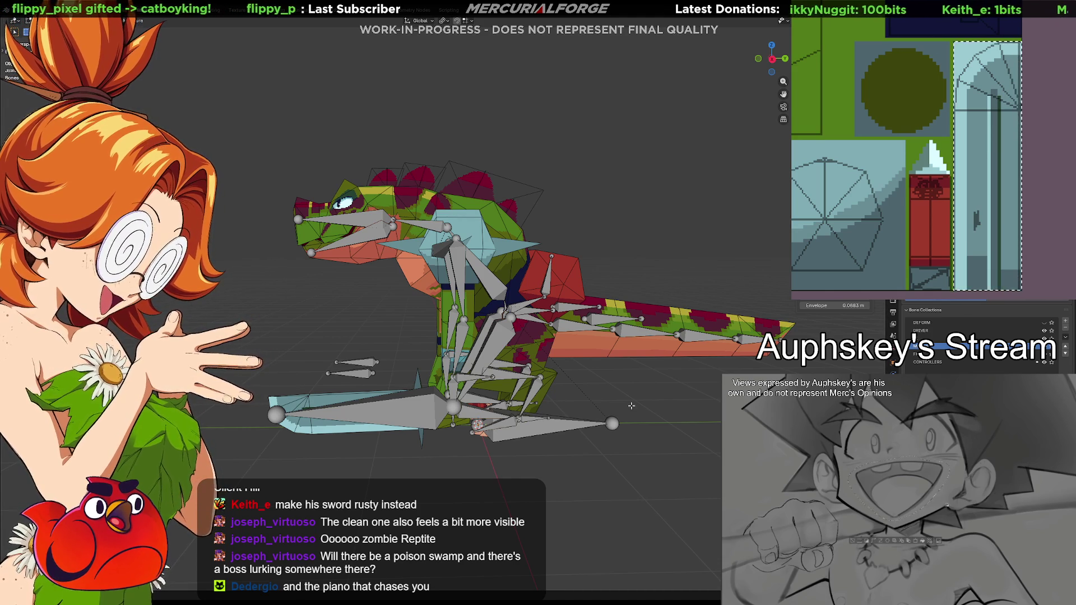
key(ctrl+Tab)
mouse_move(604, 385)
middle_down()
mouse_move(721, 345)
mouse_move(688, 345)
middle_up()
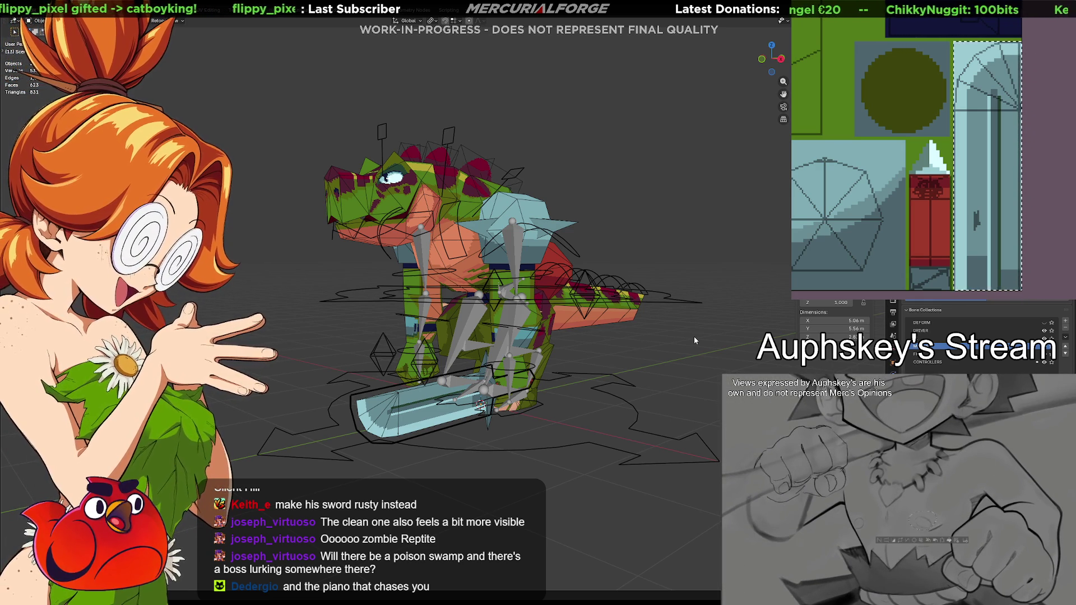
mouse_move(629, 365)
middle_down()
mouse_move(745, 366)
mouse_move(628, 349)
mouse_move(647, 359)
middle_up()
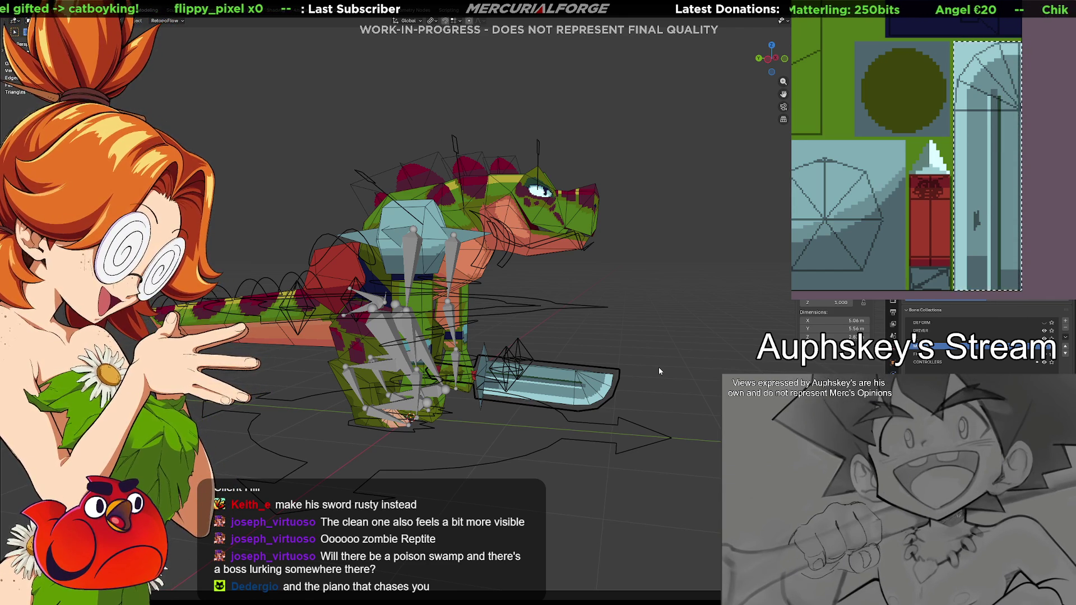
key(Tab)
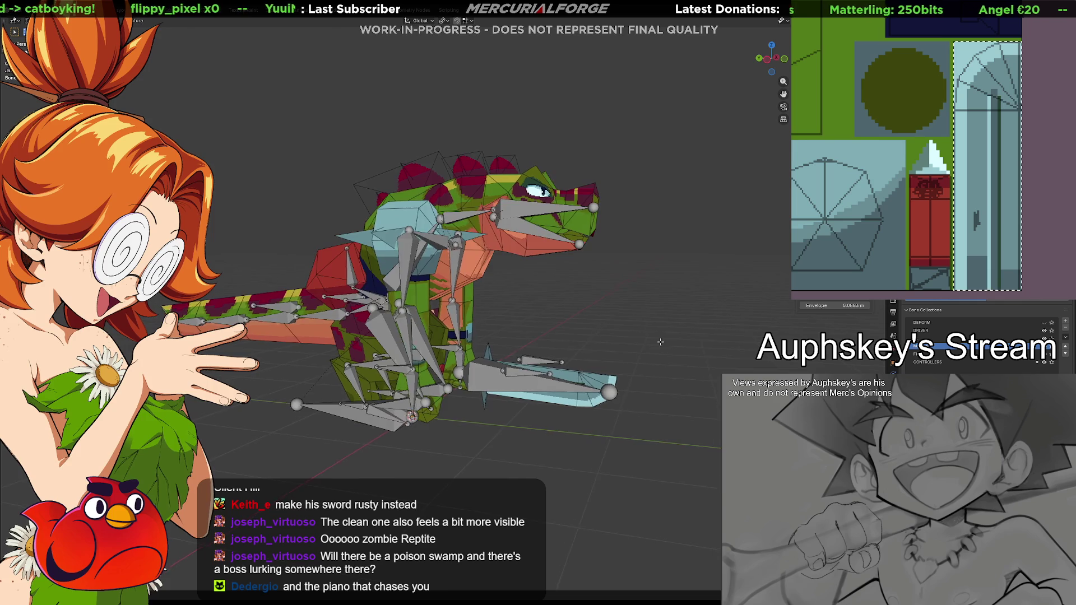
key(Tab)
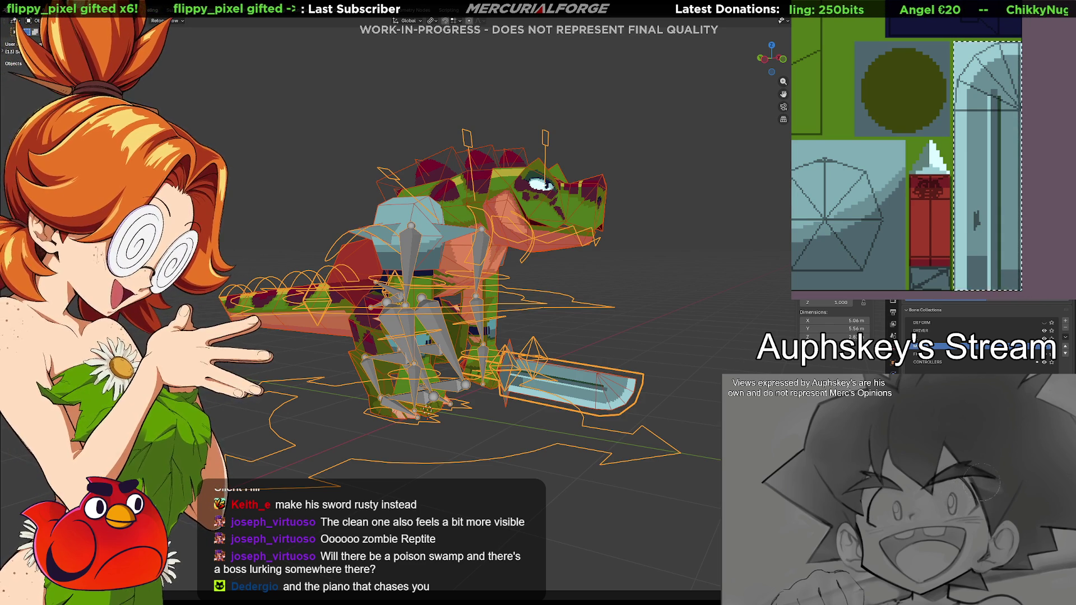
Make the DEFORM bone collection visible, enter Pose Mode and select all bones.
mouse_move(663, 306)
shift+middle_down()
mouse_move(677, 293)
mouse_move(668, 284)
shift+middle_up()
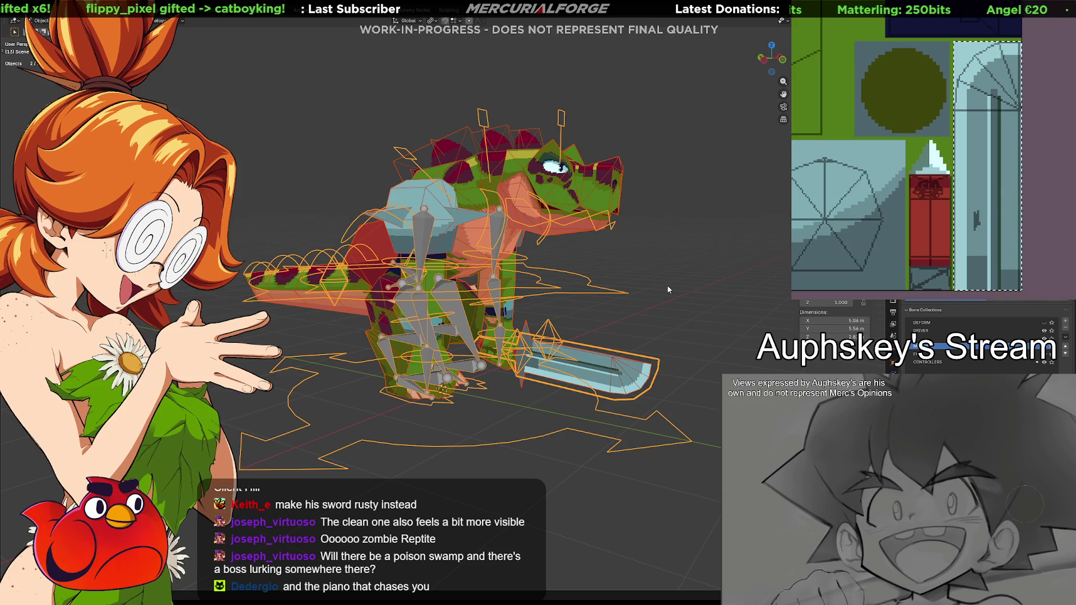
click(1045, 323)
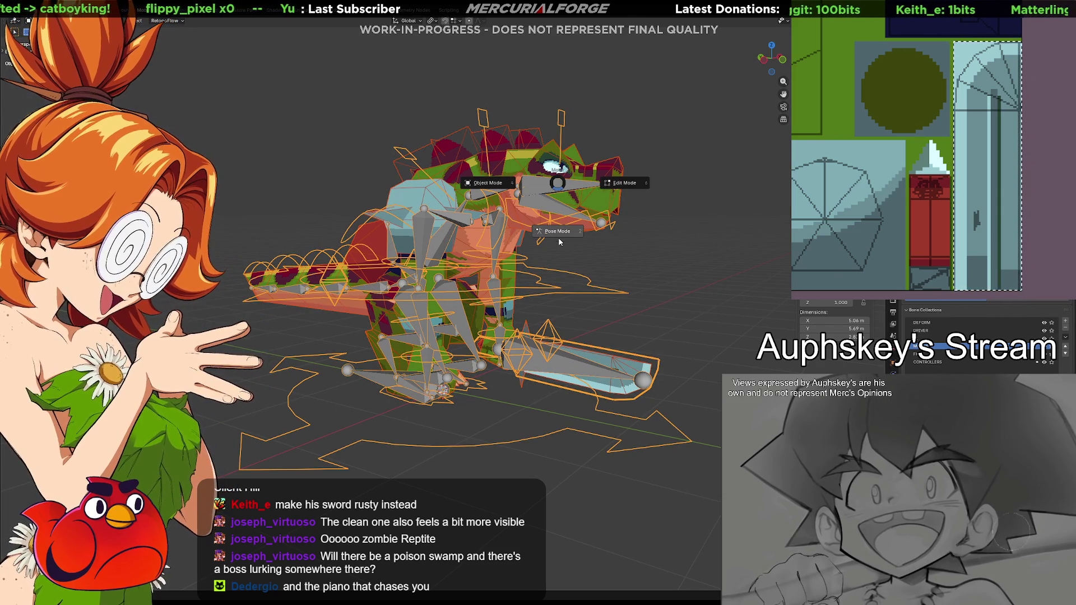
key(ctrl+Tab)
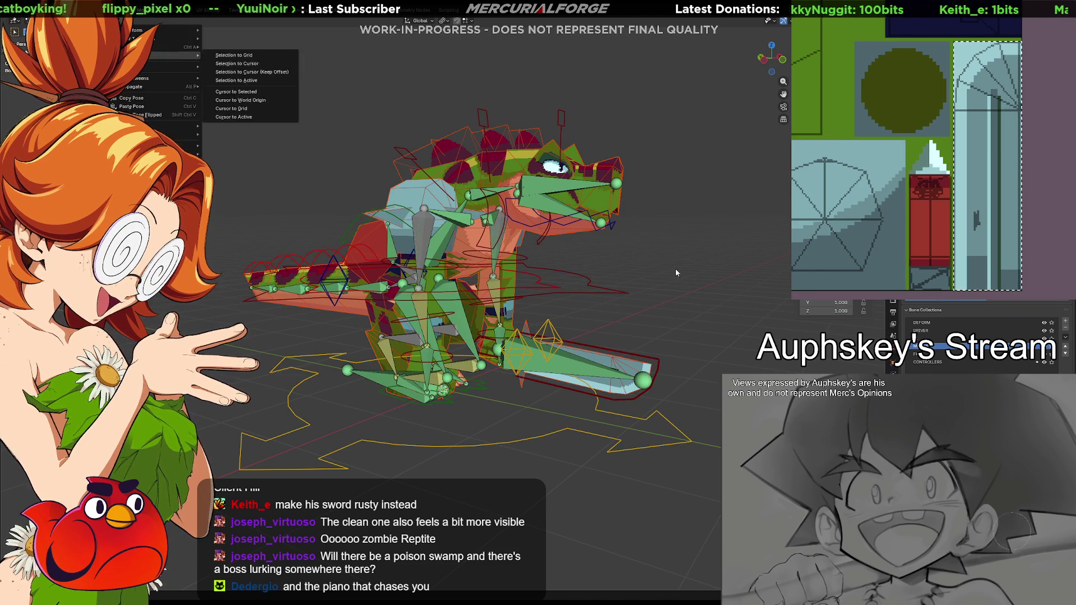
key(a)
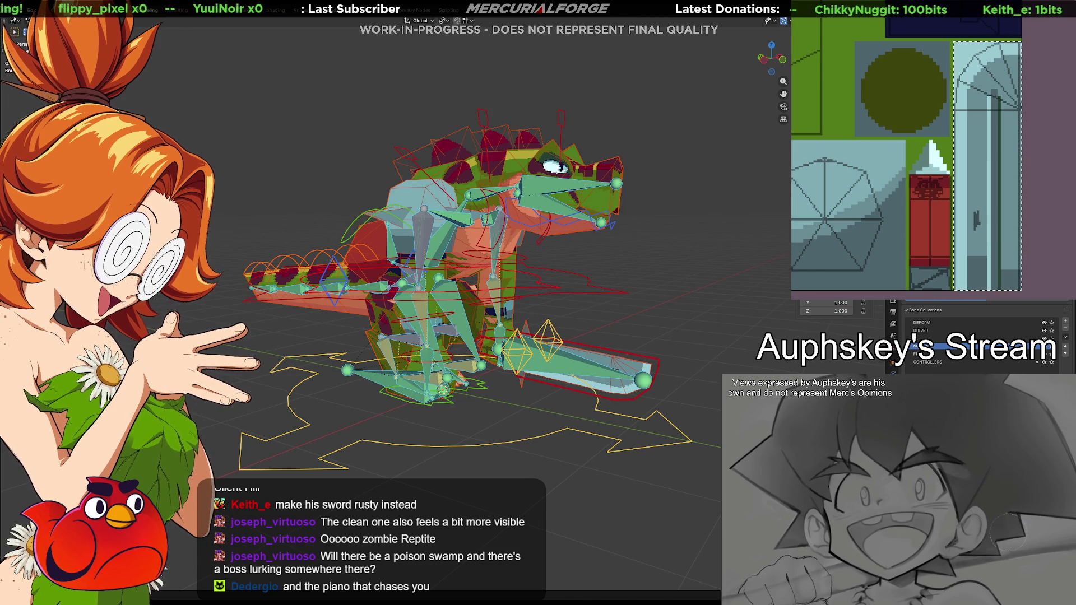
click(128, 21)
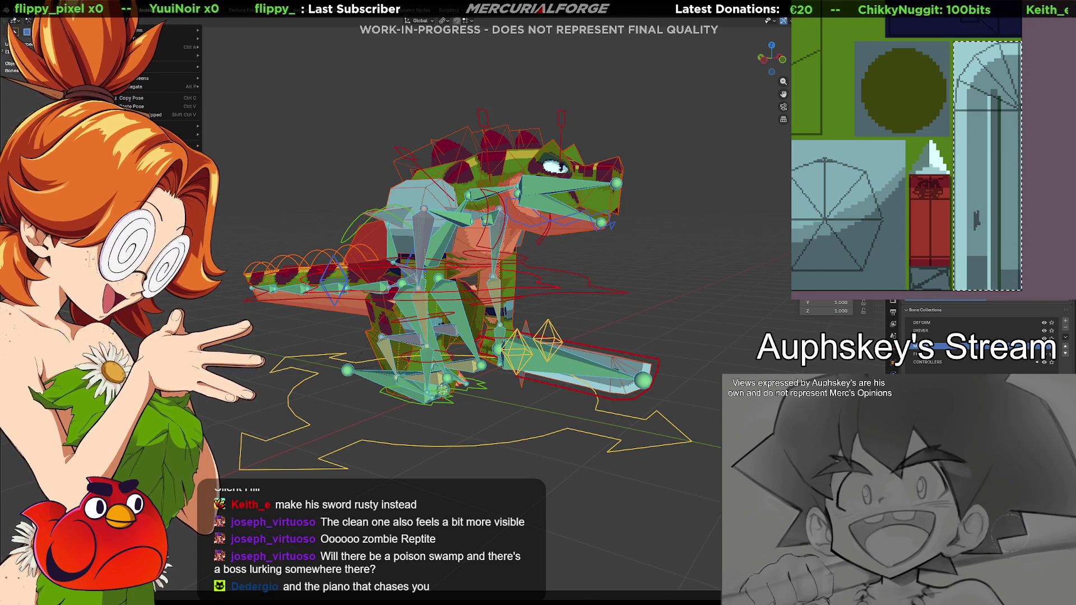
mouse_move(156, 82)
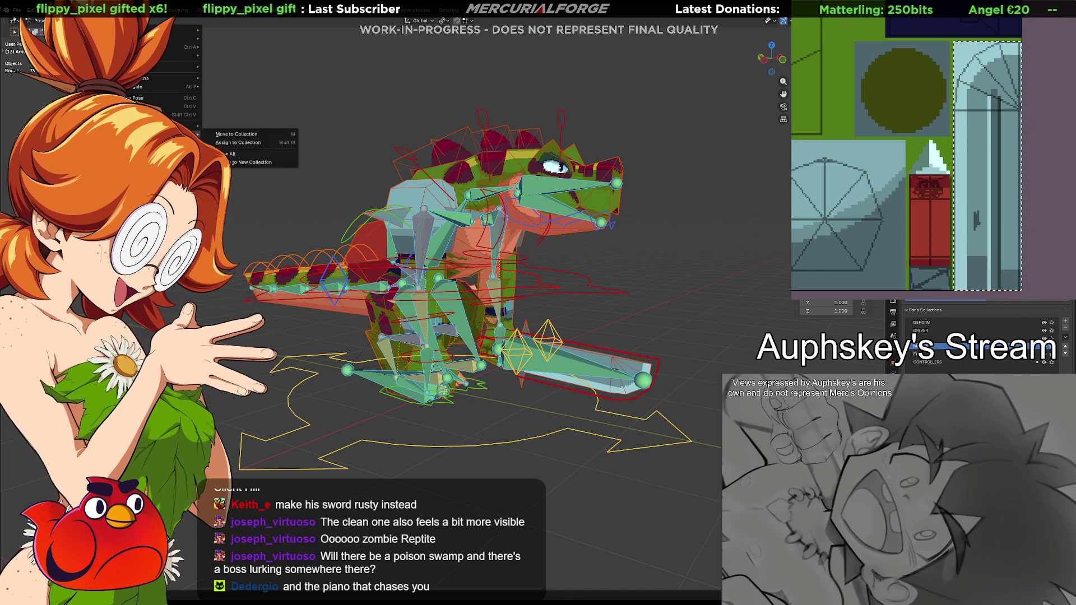
key(Escape)
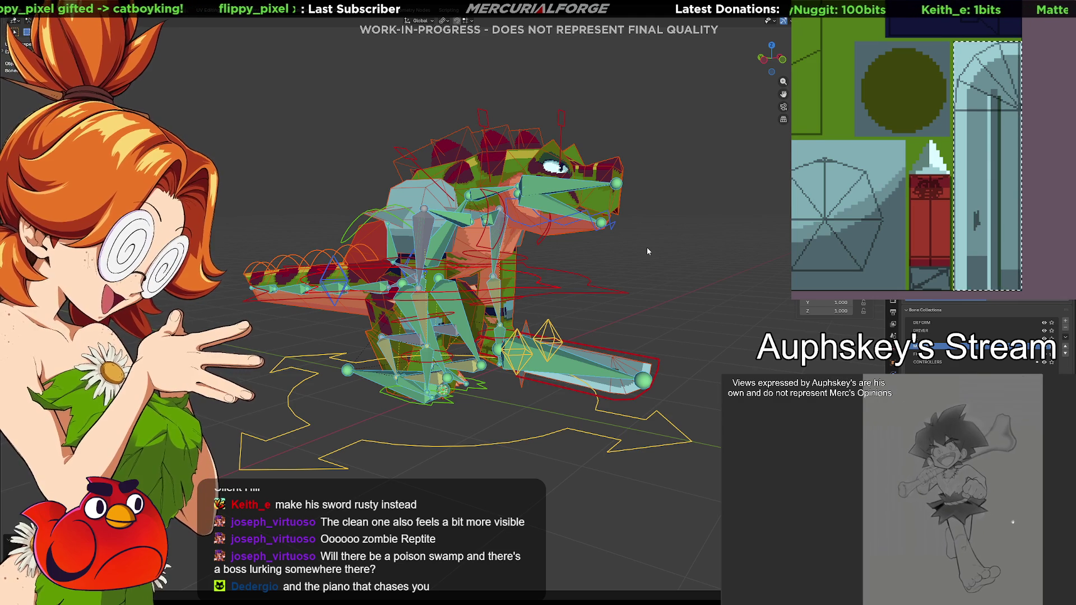
Step forward one animation frame and select all bones of the rig.
key(Up)
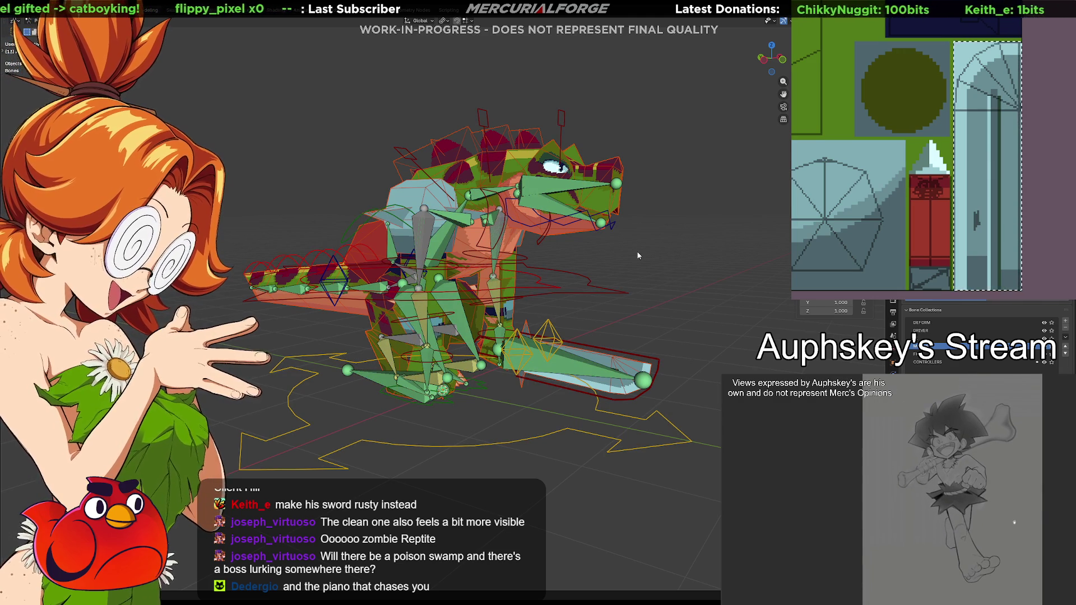
key(a)
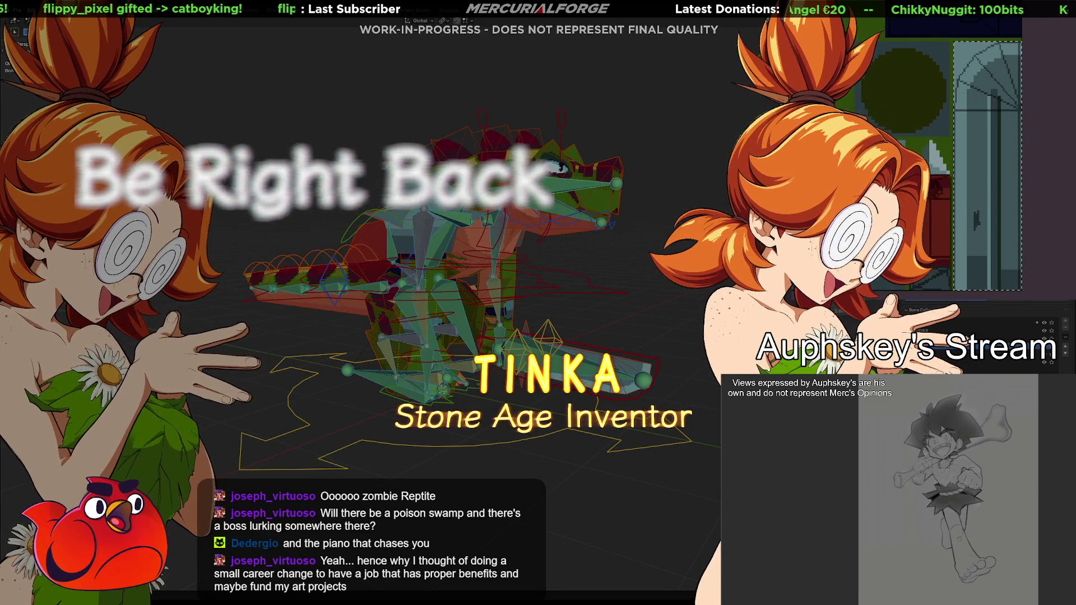
Jump to a frame with a different pose and select all the rig's bones.
key(Escape)
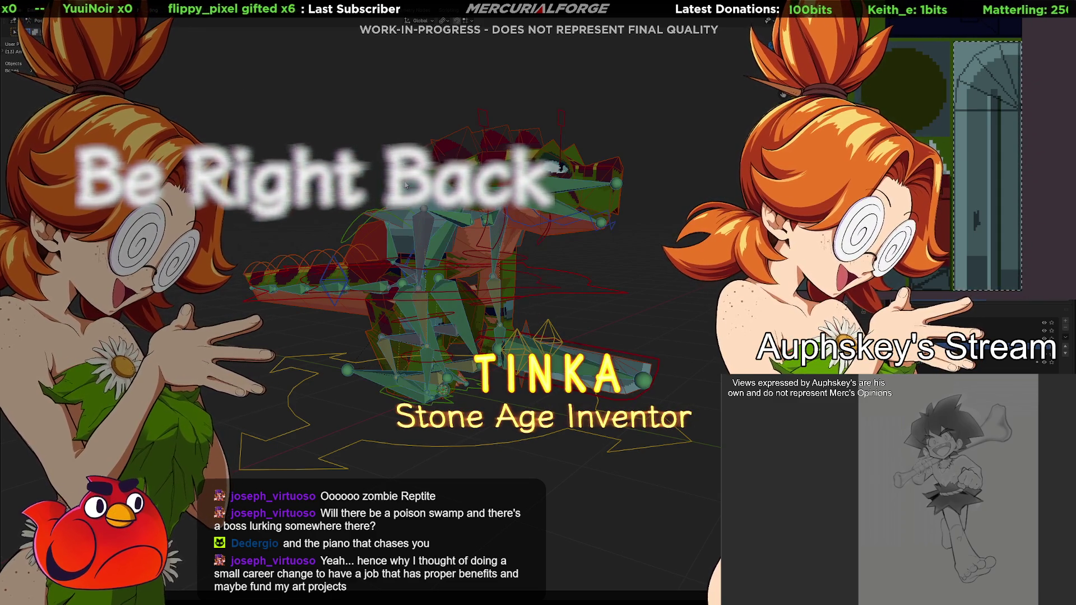
click(123, 21)
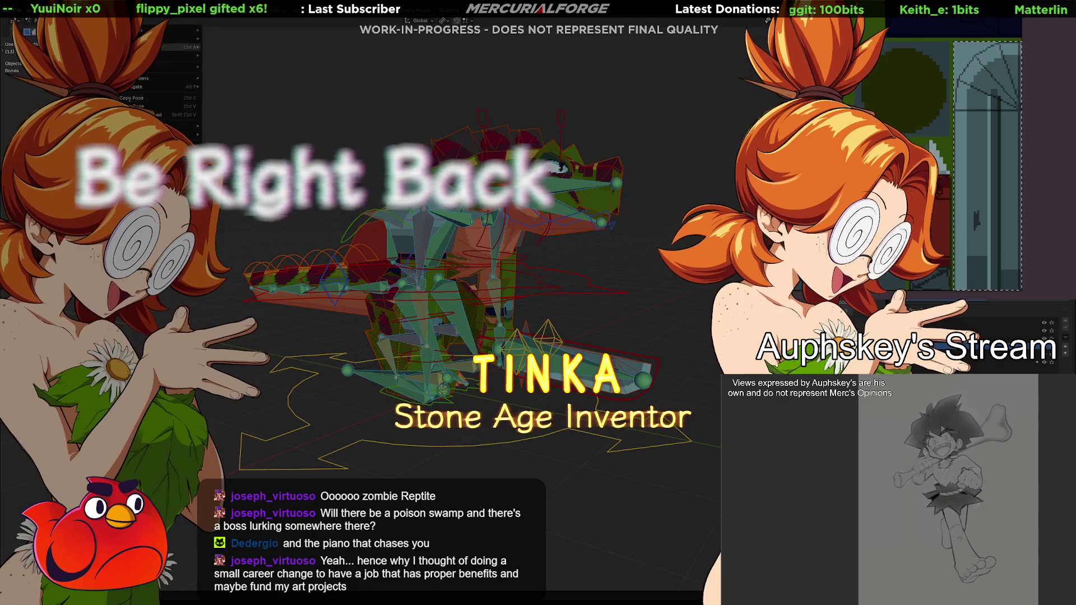
click(141, 101)
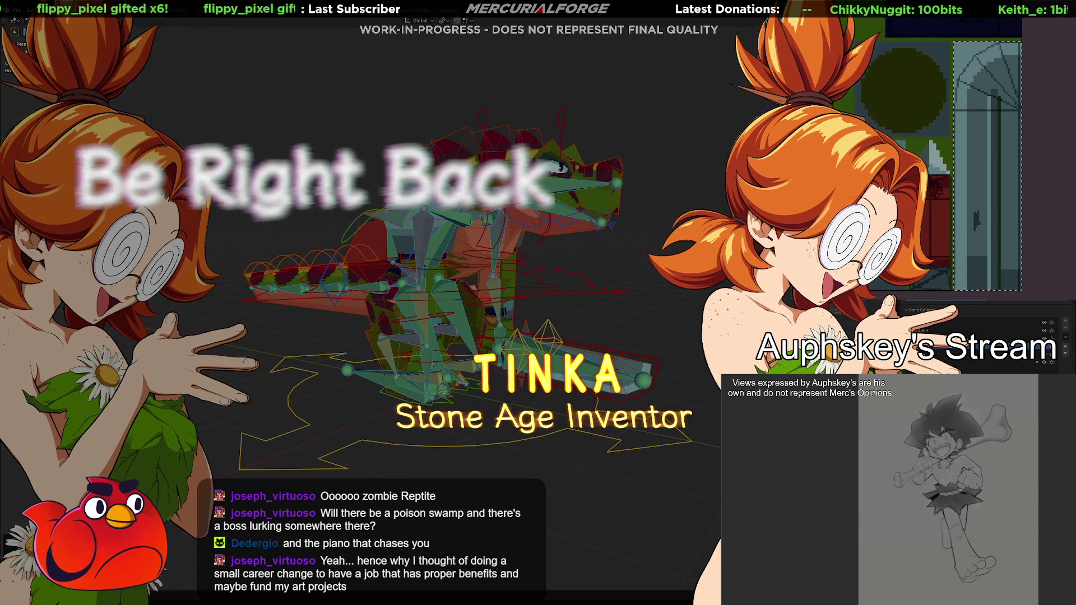
key(Up)
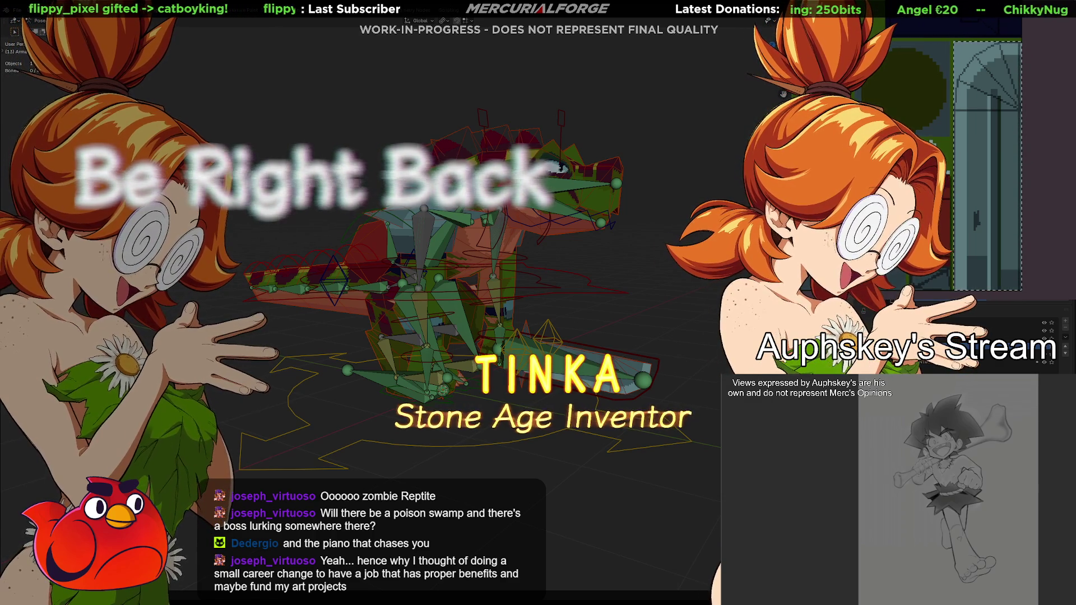
click(617, 230)
key(a)
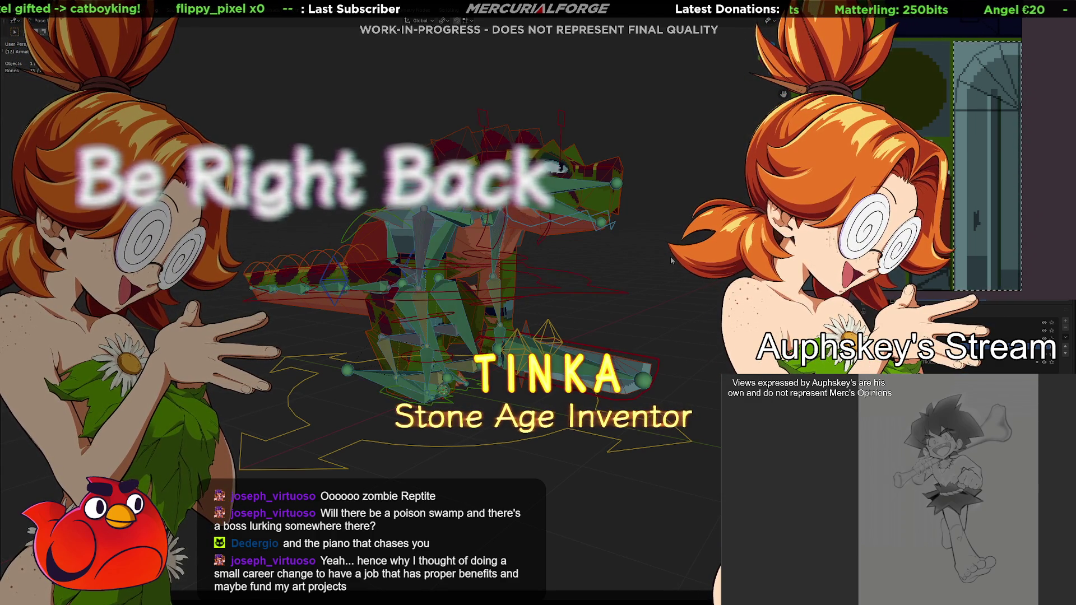
Apply Pose > Clear Transform > All to the bones, then reselect every bone.
click(38, 21)
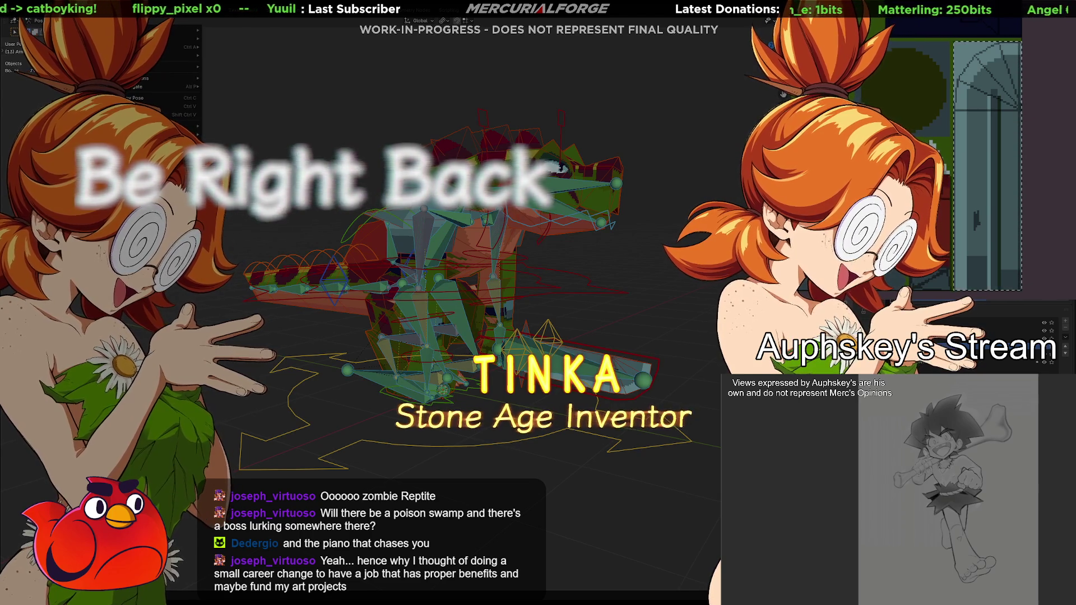
mouse_move(168, 38)
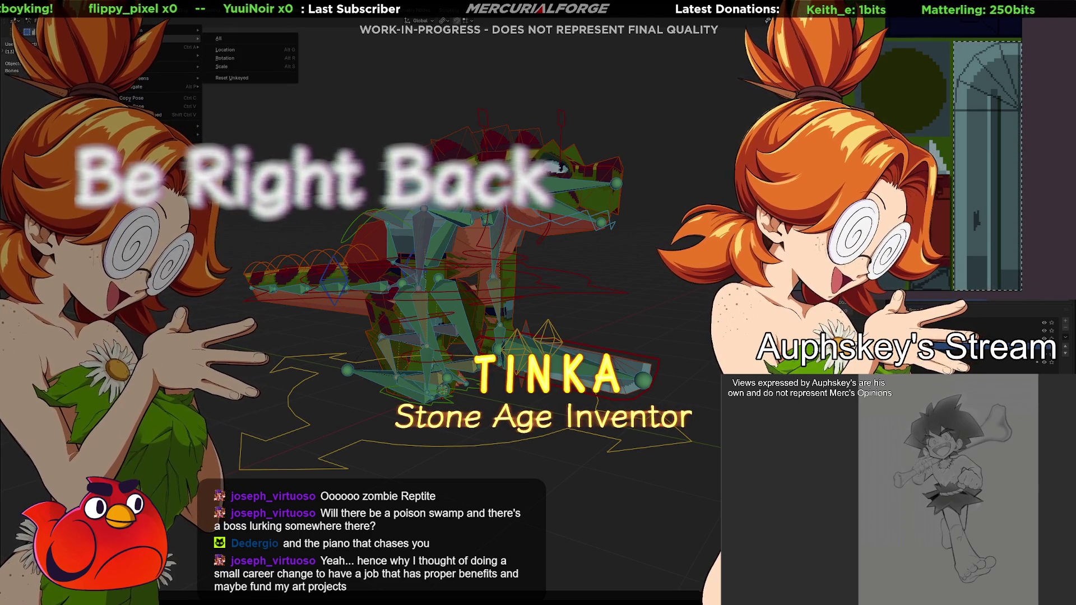
click(219, 38)
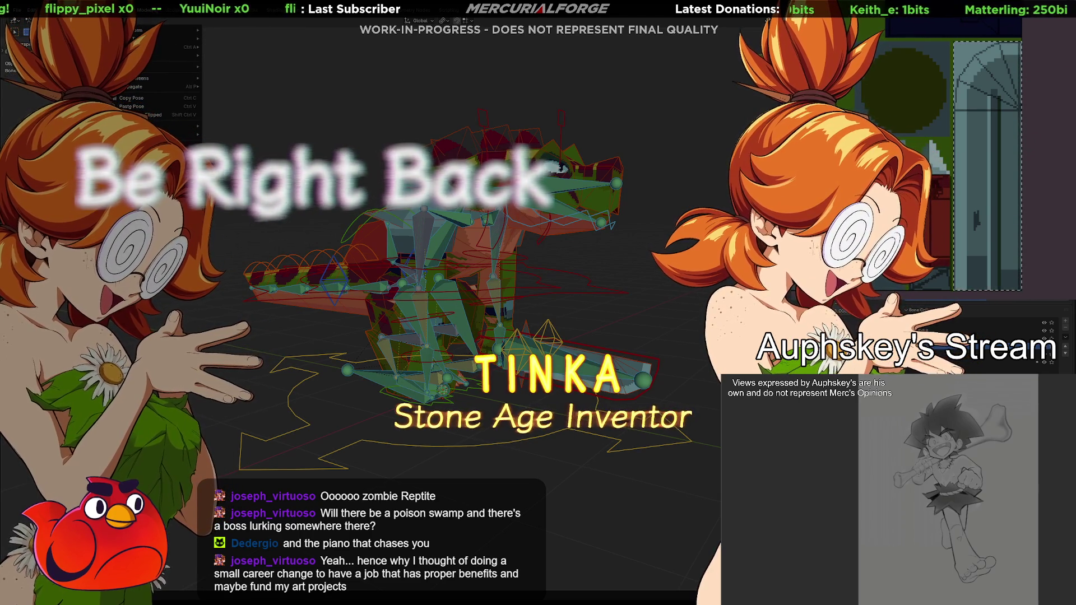
click(216, 248)
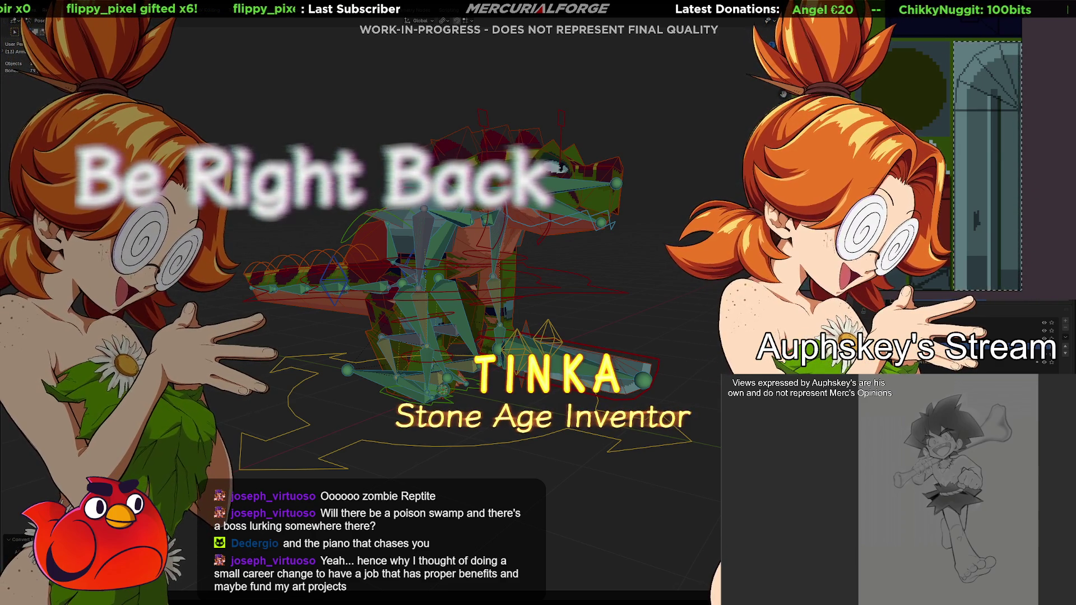
click(700, 276)
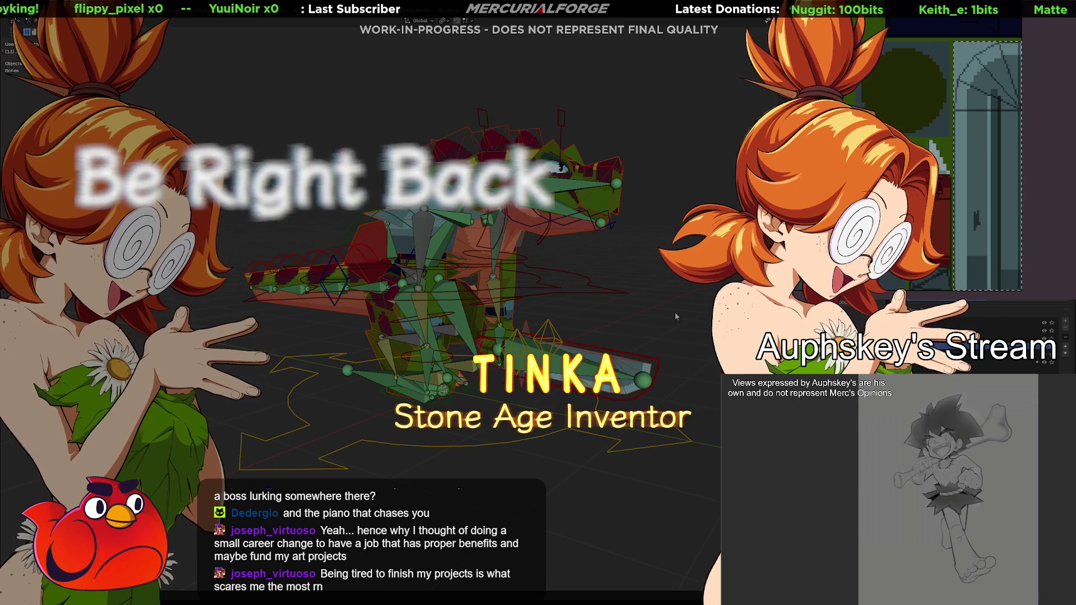
key(a)
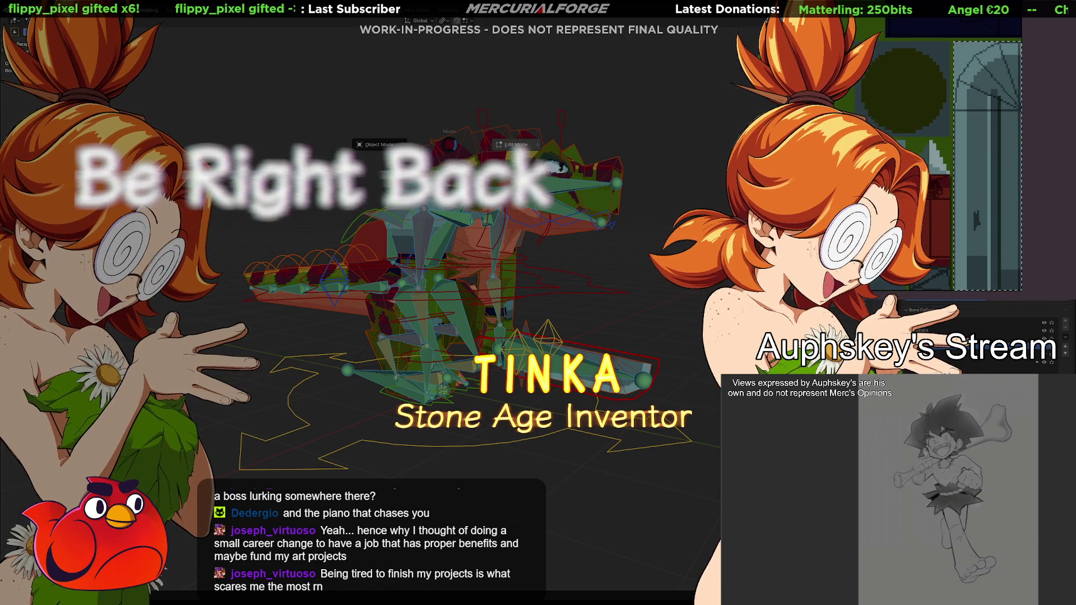
key(Tab)
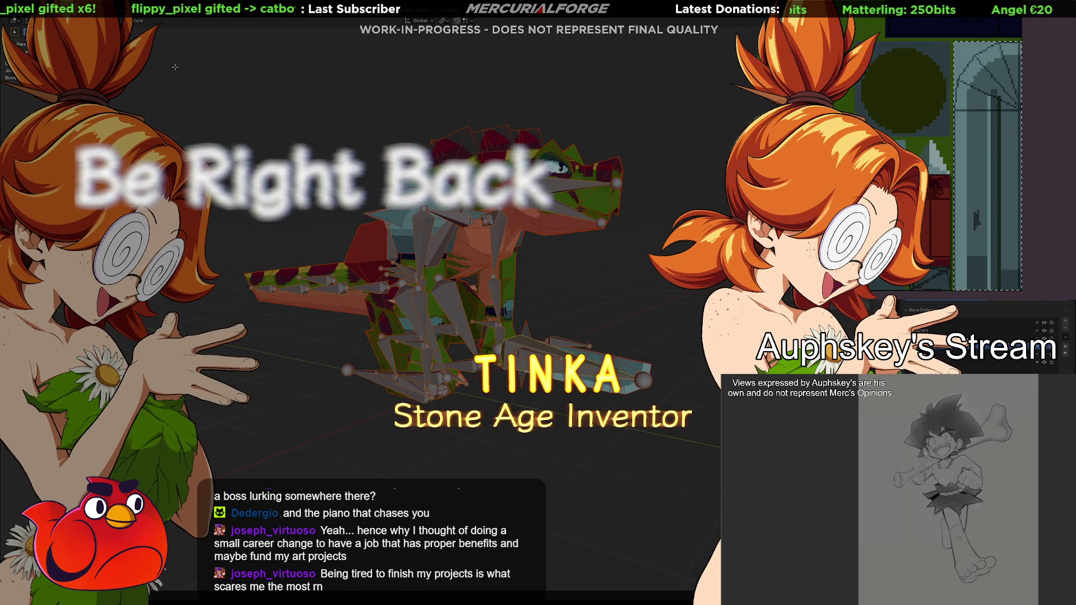
click(136, 21)
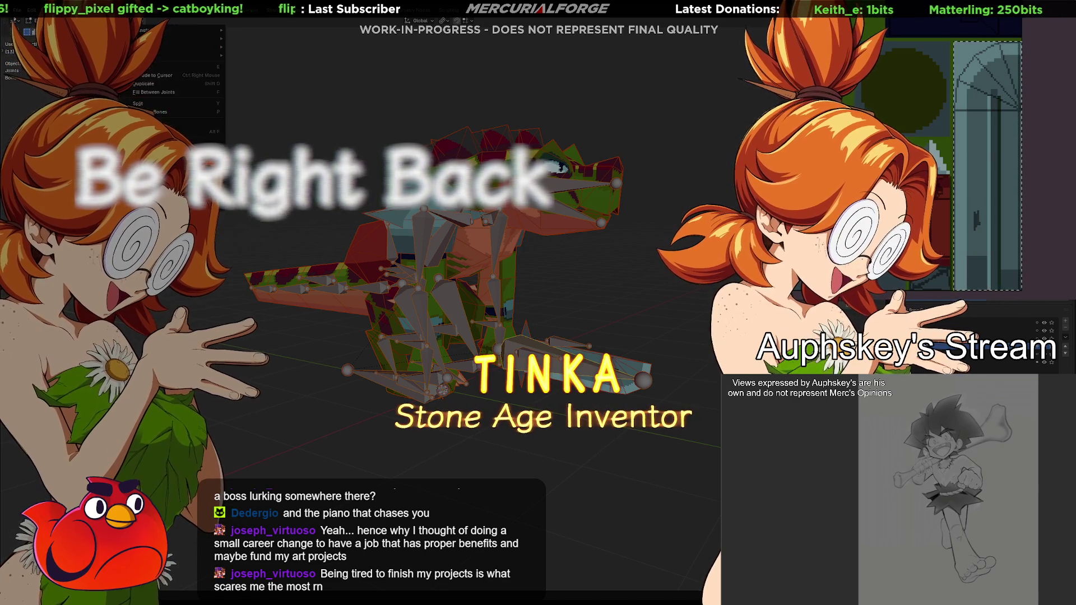
click(136, 21)
key(Tab)
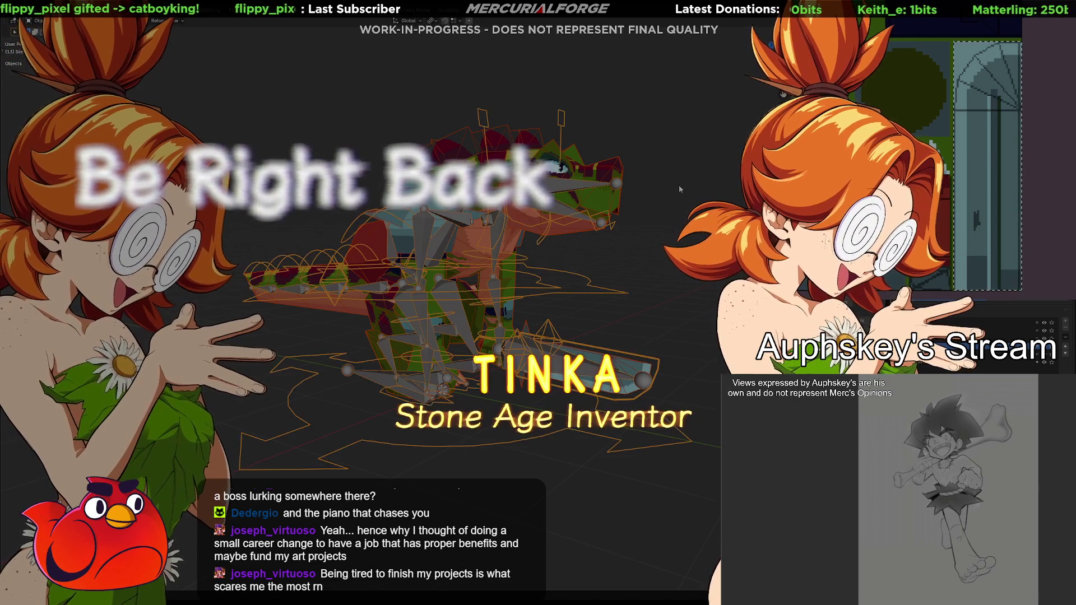
key(ctrl+Tab)
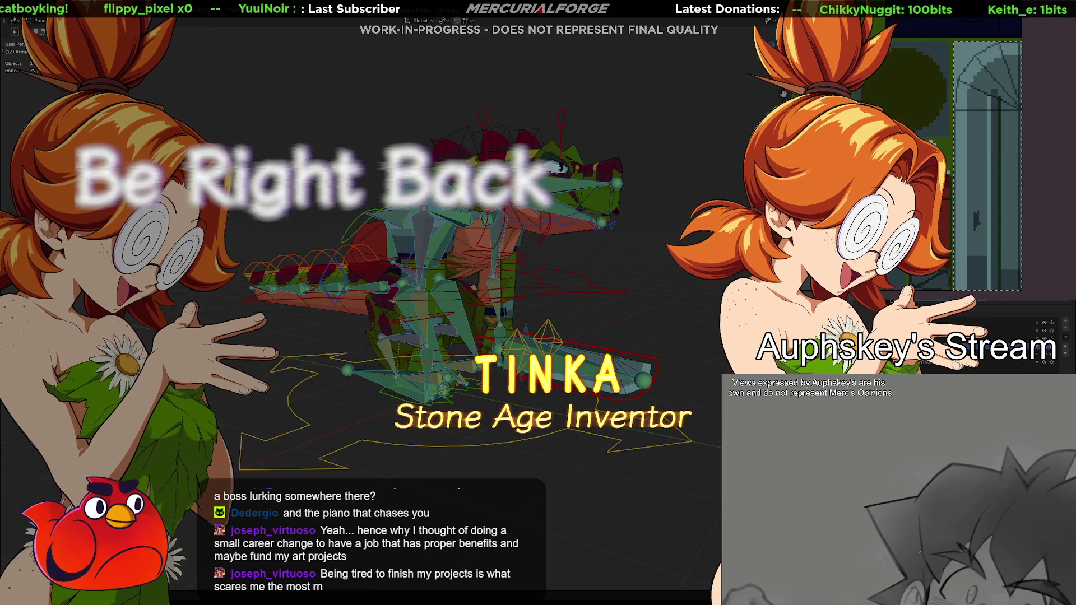
click(124, 20)
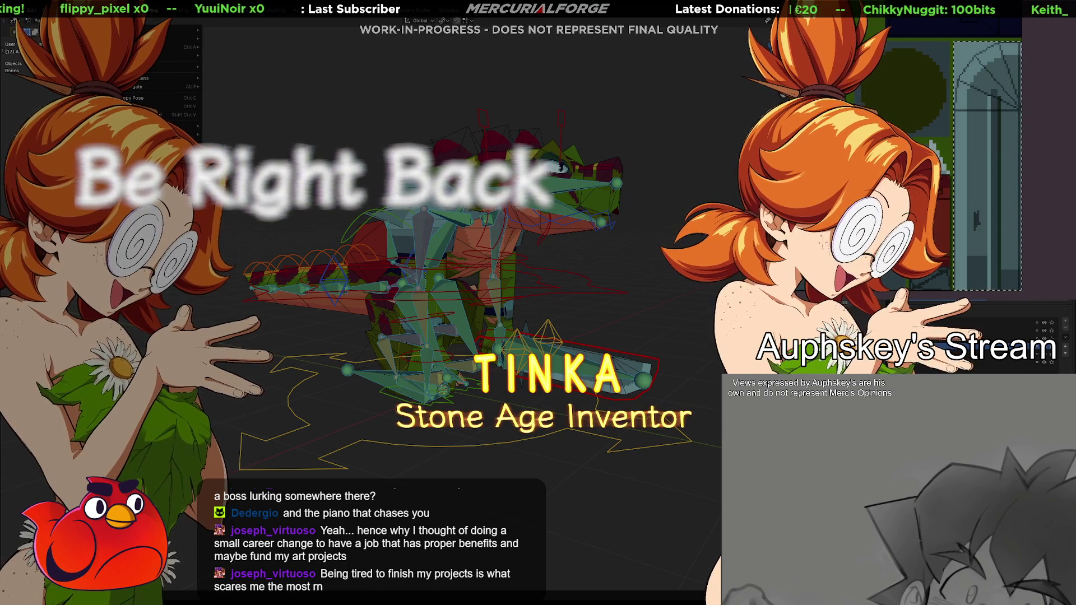
key(Escape)
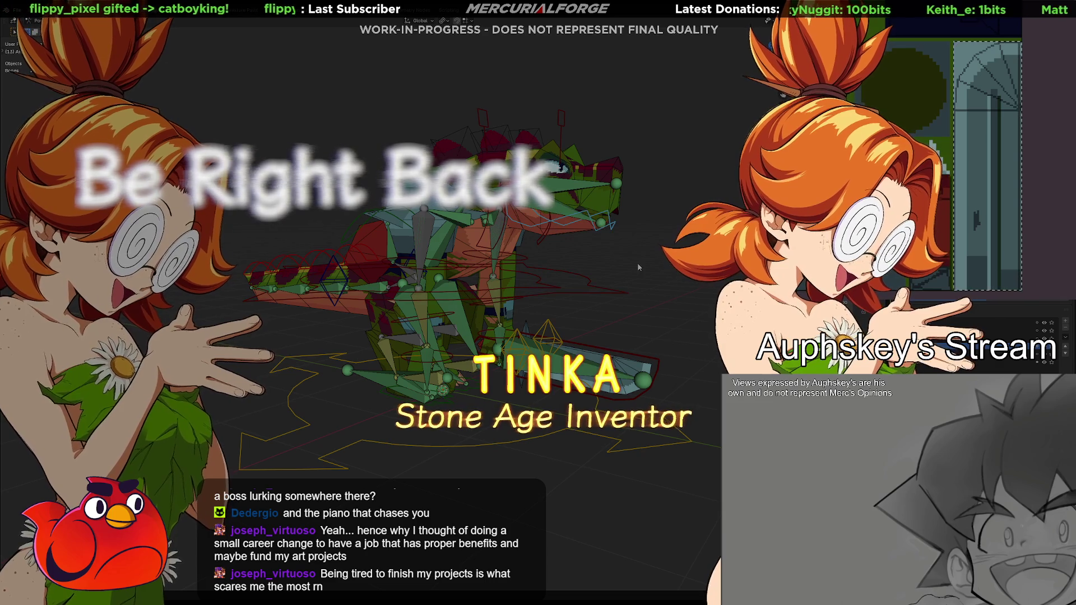
click(36, 20)
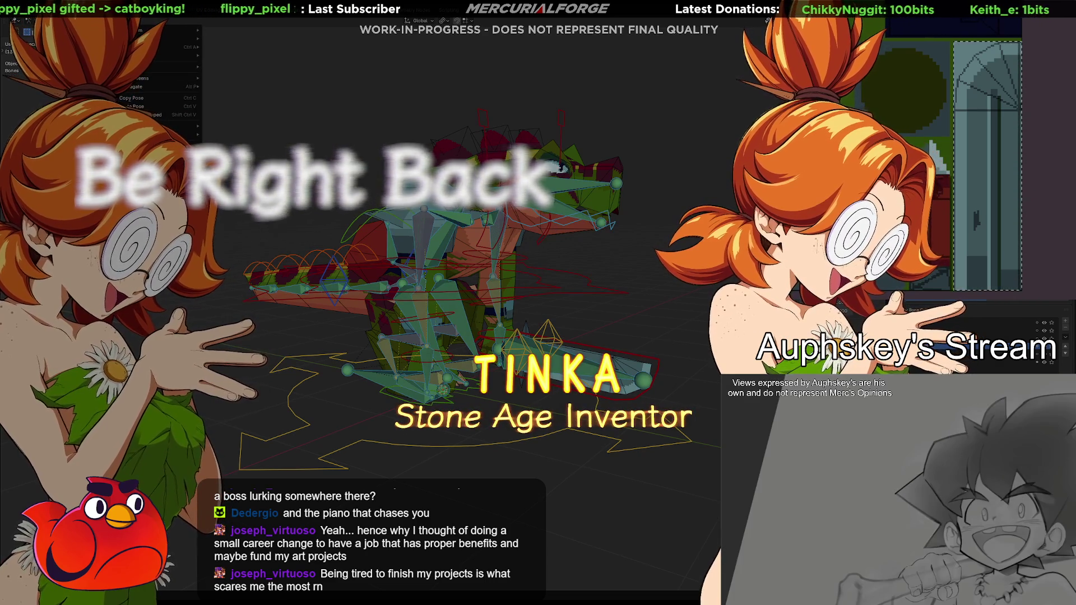
key(Escape)
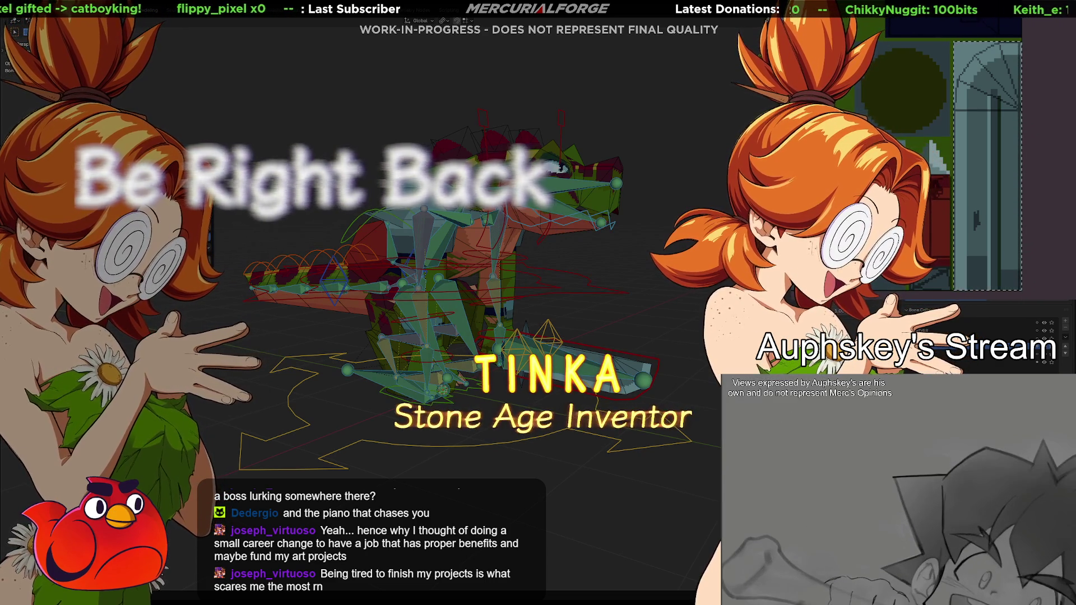
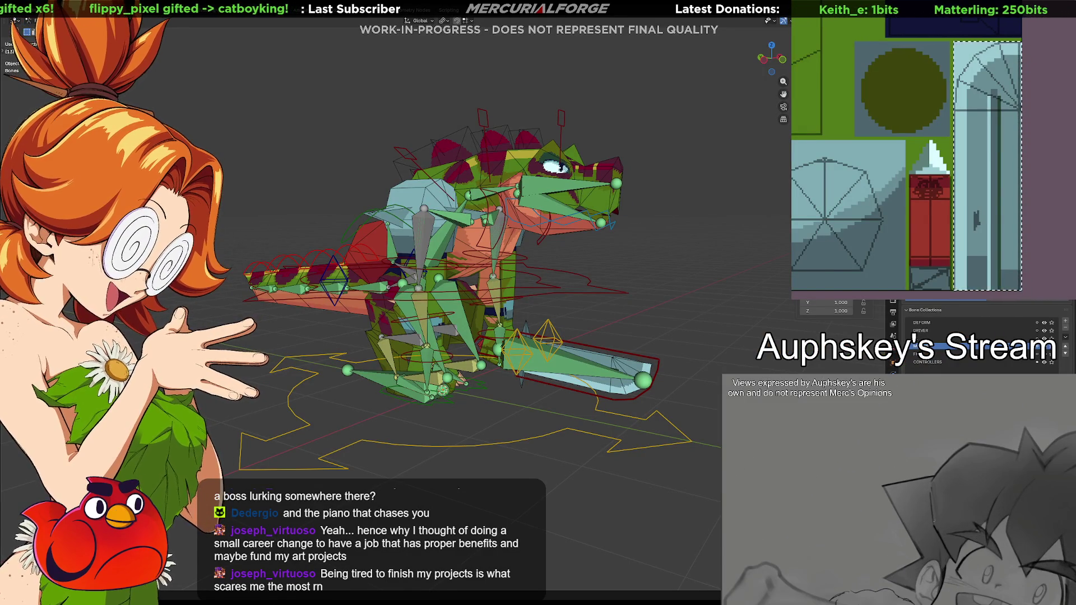
Convert all the rig's pose bones to XYZ rotation mode, then select a single bone.
key(a)
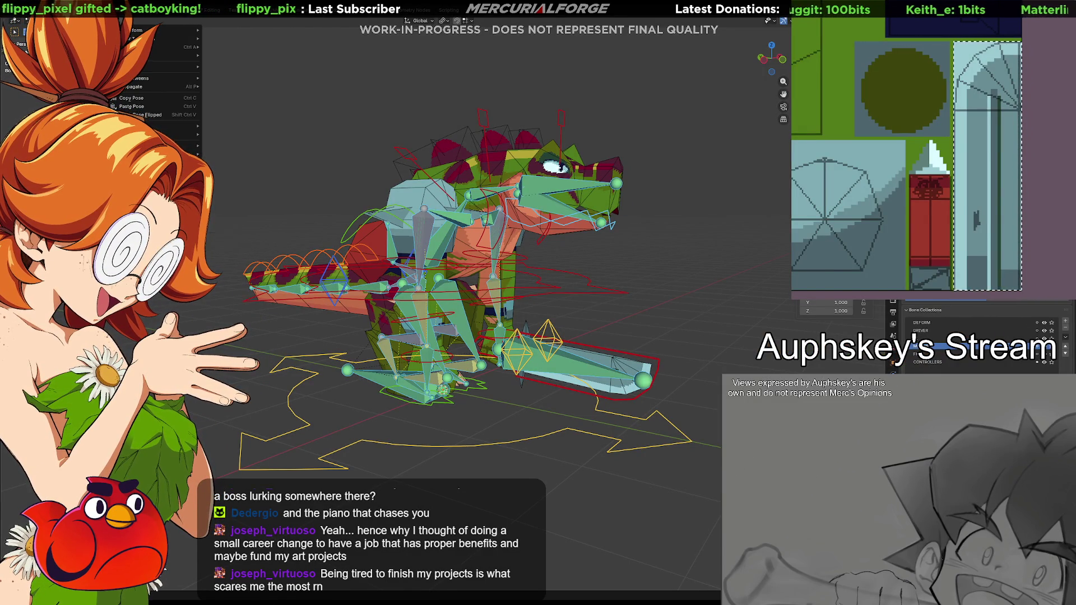
click(185, 227)
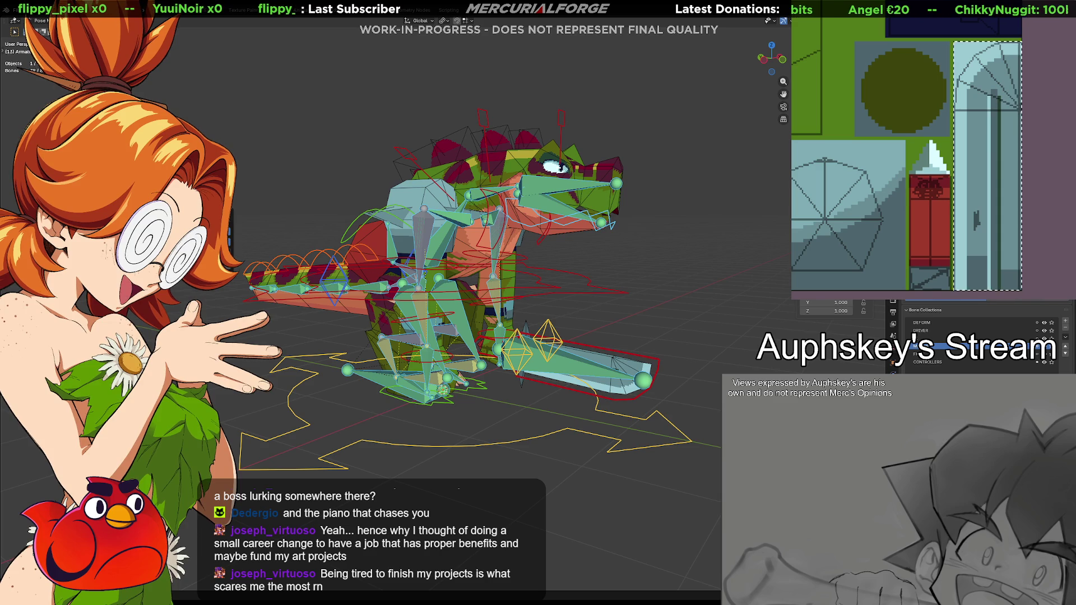
key(Return)
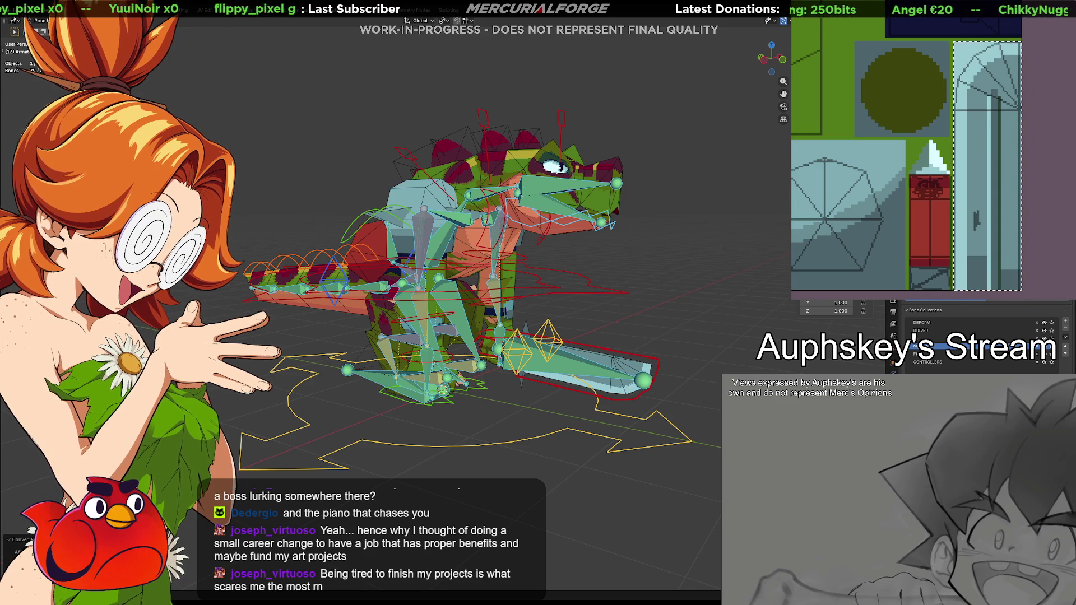
click(411, 279)
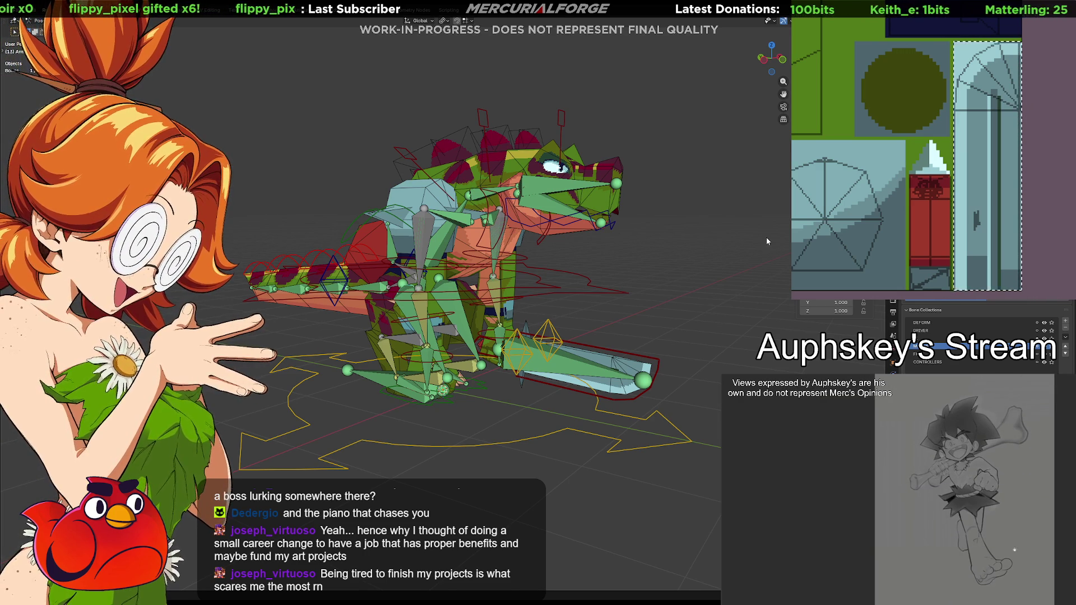
Orbit the view to look down on the rig, then to a three-quarter side angle.
mouse_move(754, 275)
middle_down()
mouse_move(689, 350)
mouse_move(645, 336)
mouse_move(581, 291)
mouse_move(658, 271)
mouse_move(729, 273)
mouse_move(738, 287)
middle_up()
middle_drag(691, 324, 678, 295)
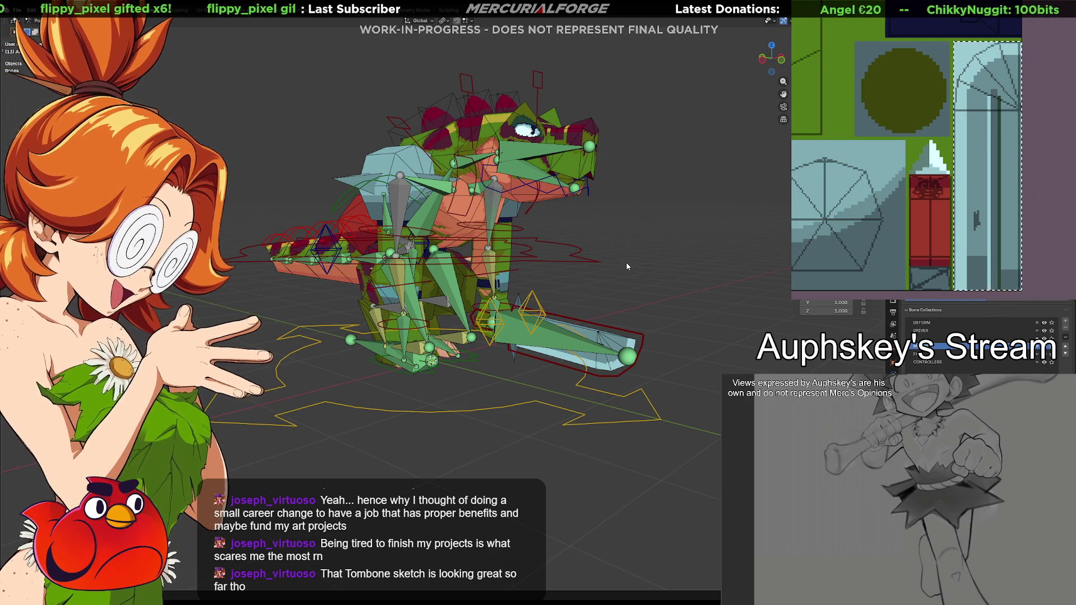
key(a)
key(g)
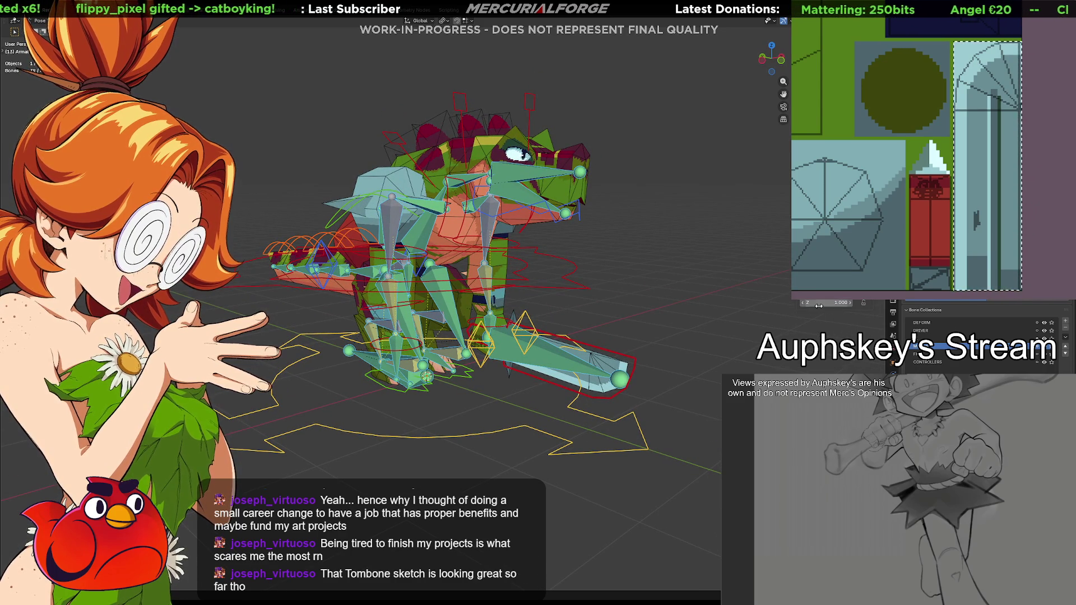
key(alt+a)
click(541, 172)
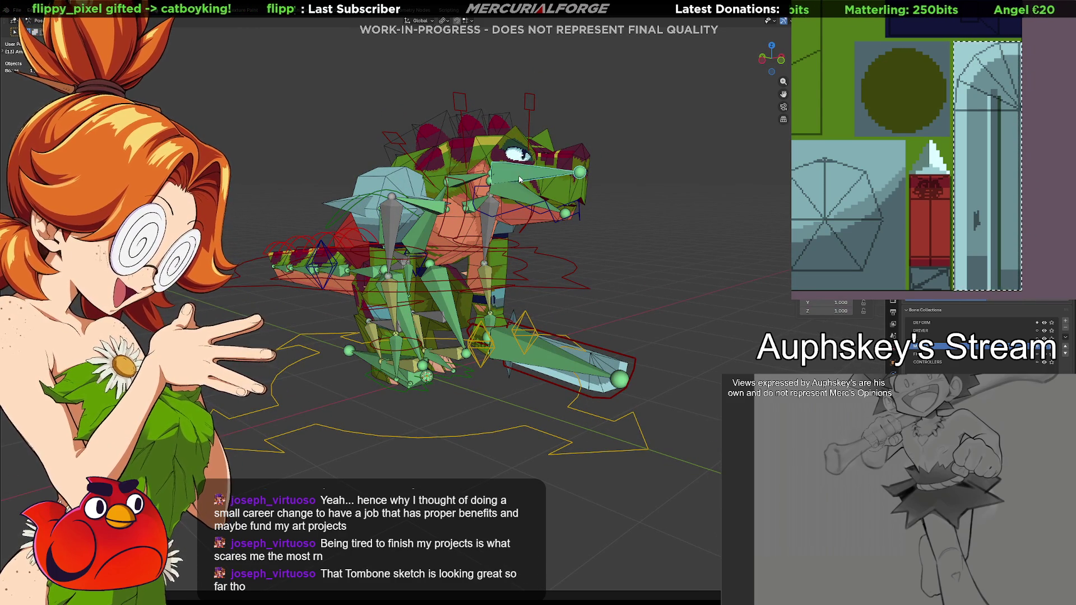
click(529, 111)
key(a)
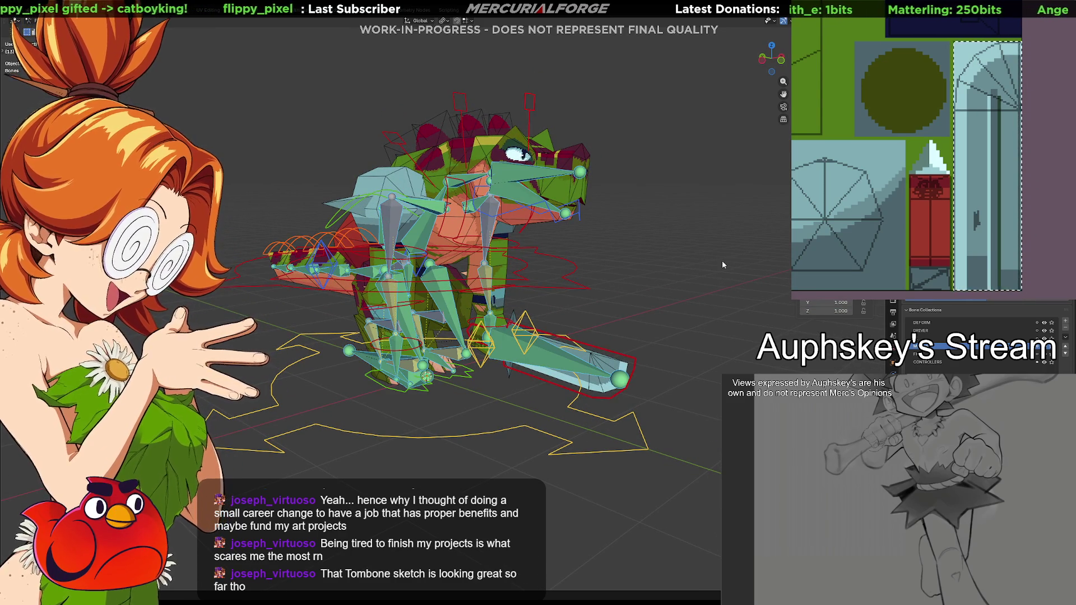
click(811, 309)
click(811, 309)
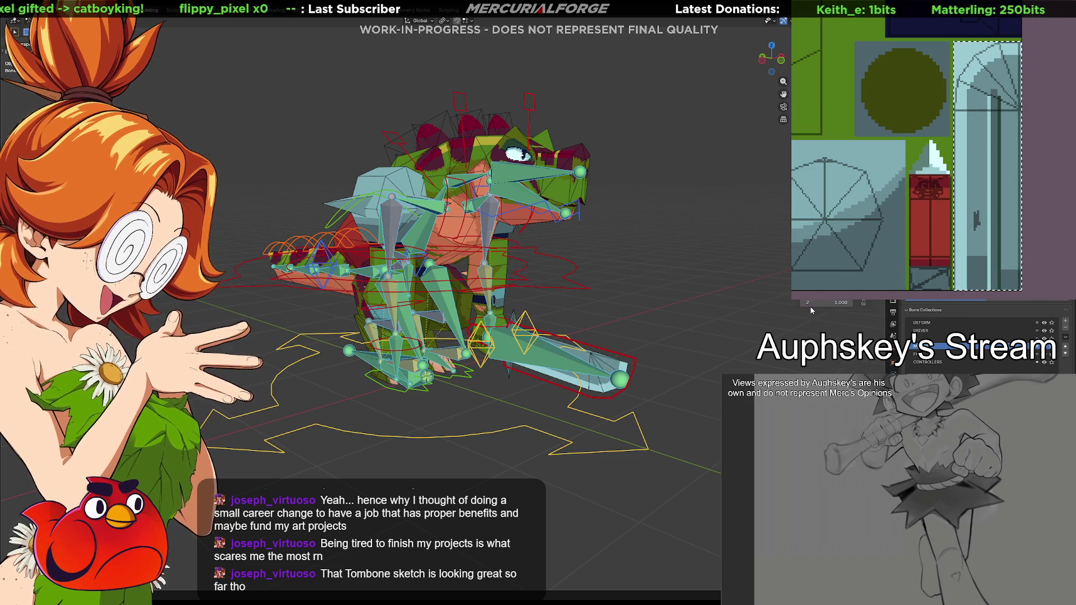
click(678, 226)
click(466, 99)
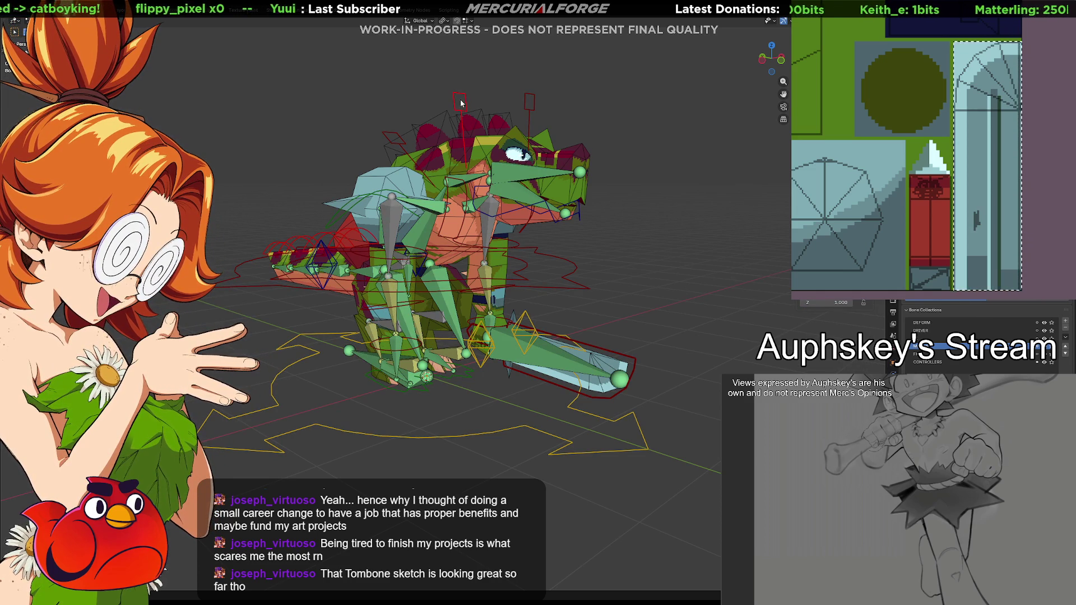
click(390, 139)
click(329, 238)
click(542, 347)
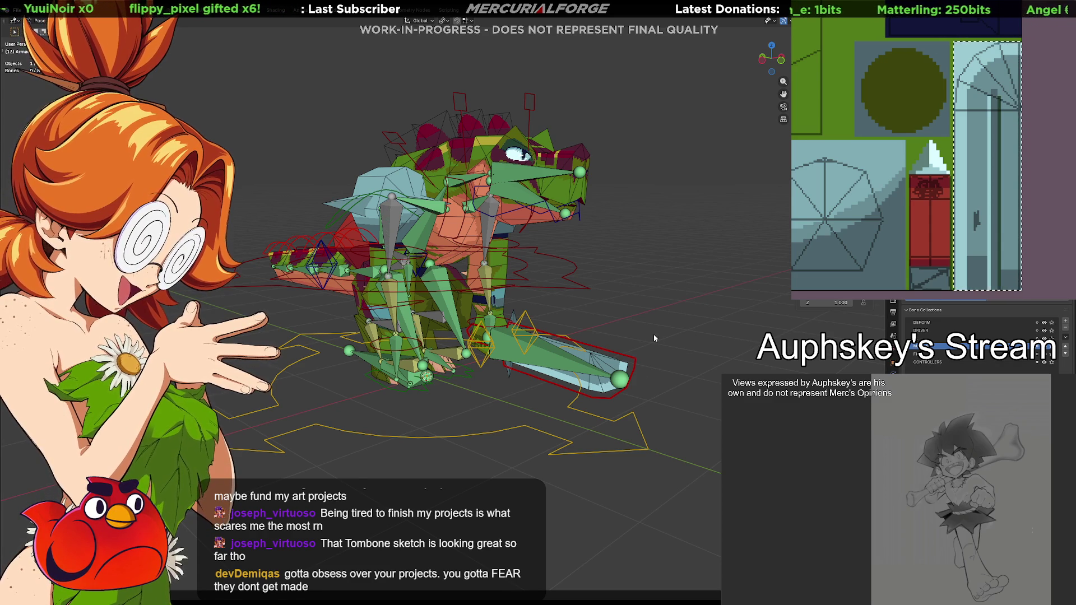
Select and deselect the yellow root control, then save Grunt.blend.
click(640, 417)
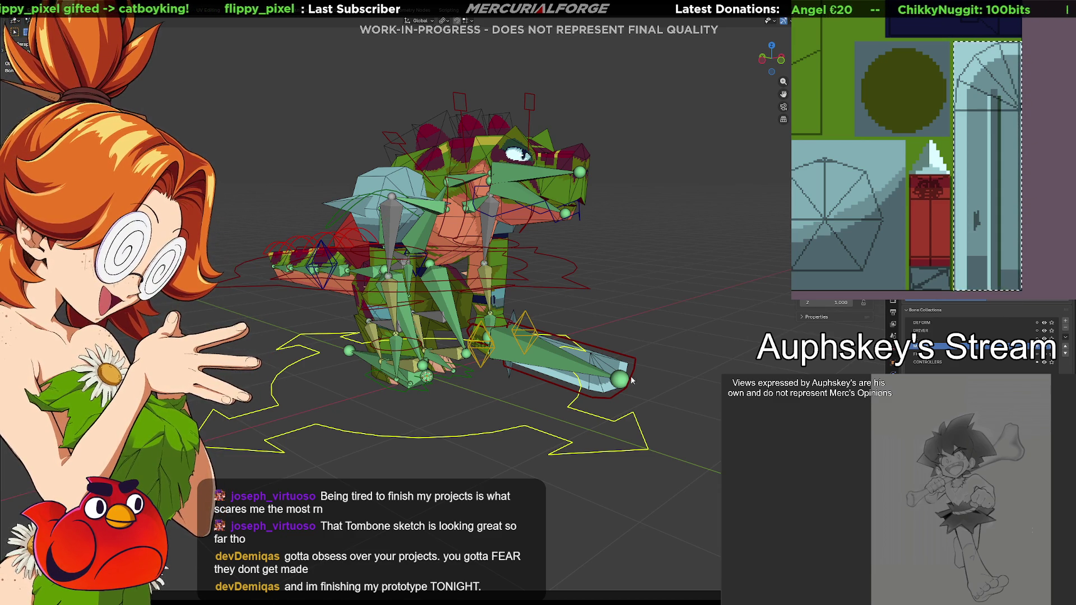
click(636, 281)
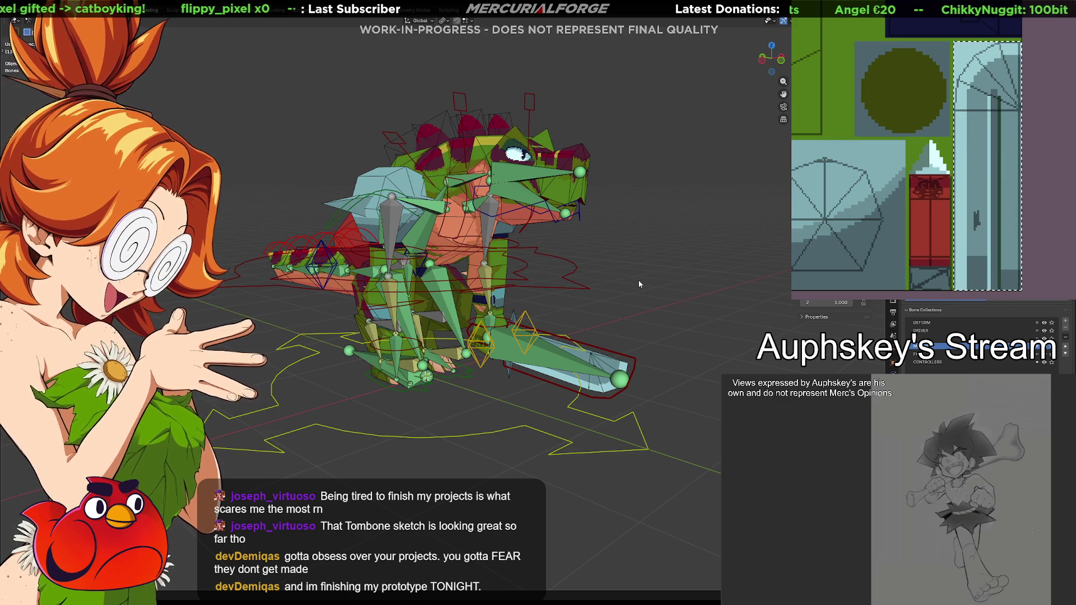
key(ctrl+s)
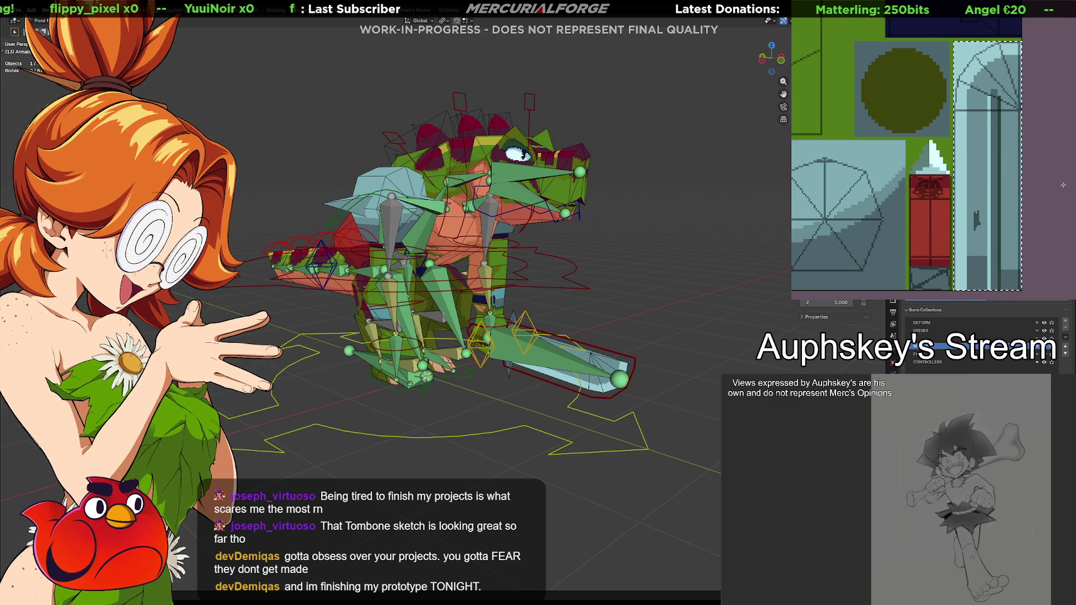
Fill the selected texture pillar reddish-brown, clear the selection, and view the reptile in Unreal.
click(1004, 224)
key(ctrl+d)
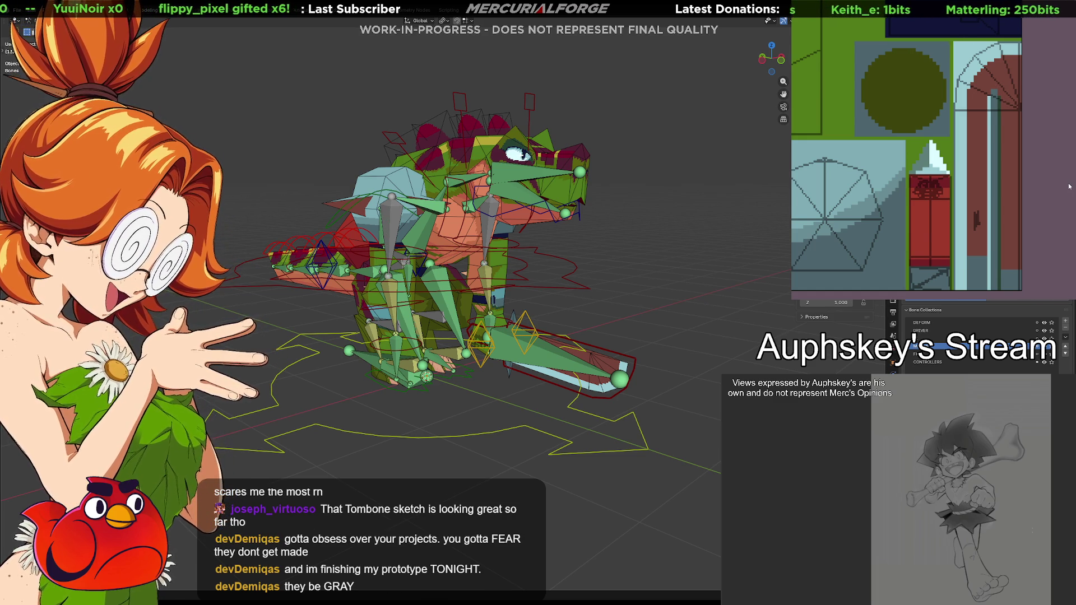
key(alt+Tab)
right_drag(577, 274, 577, 273)
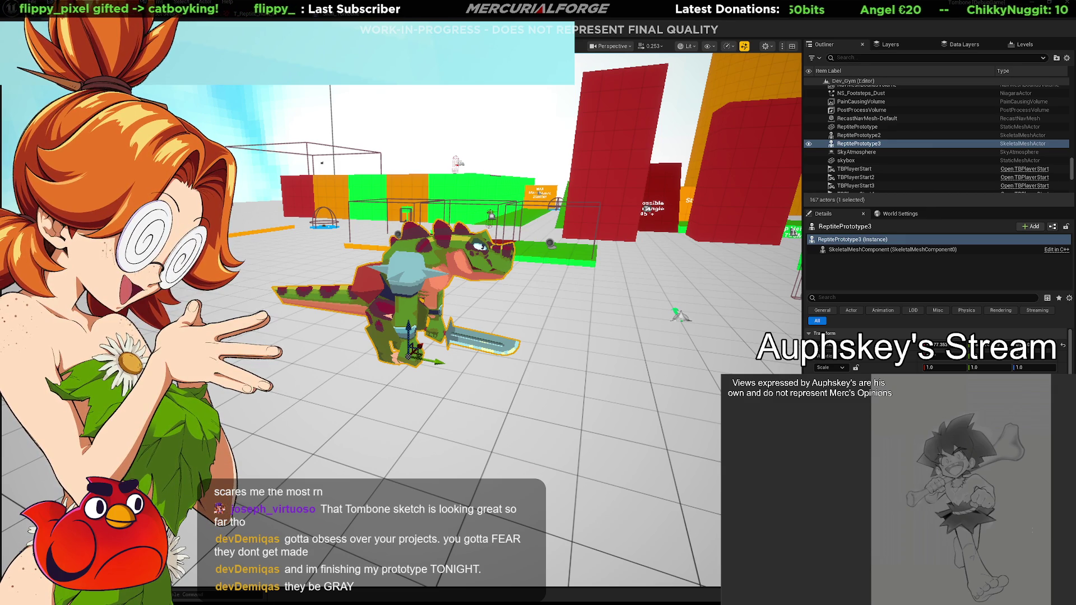
key(alt+Tab)
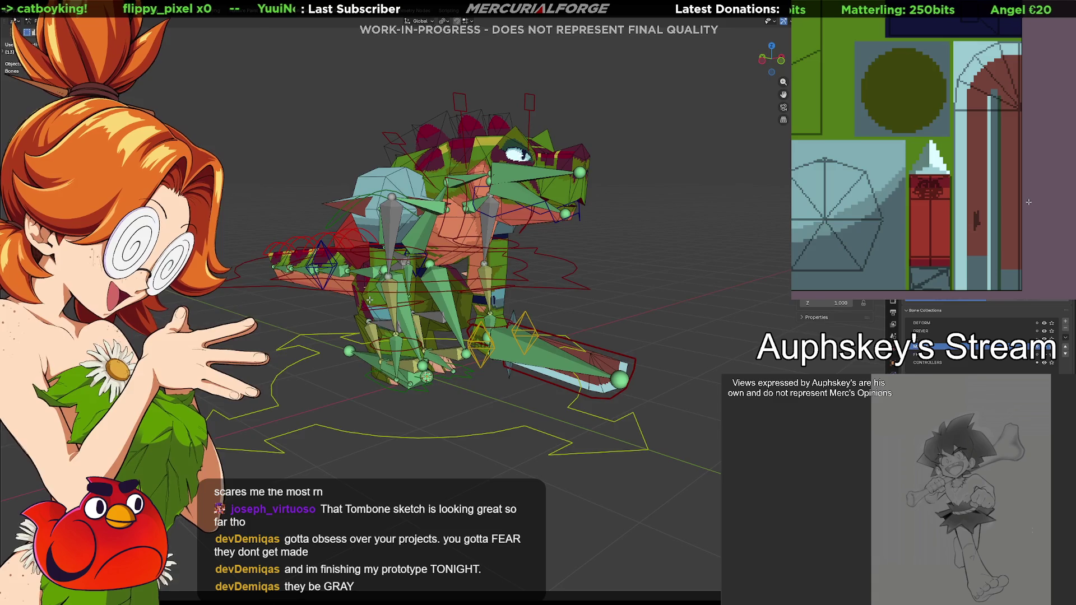
key(alt+Tab)
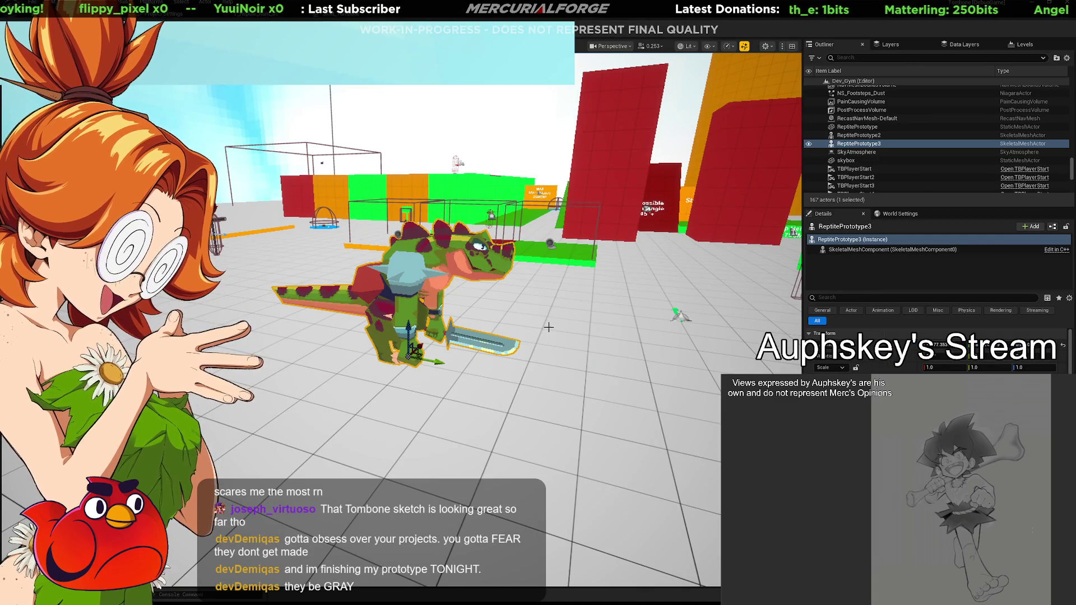